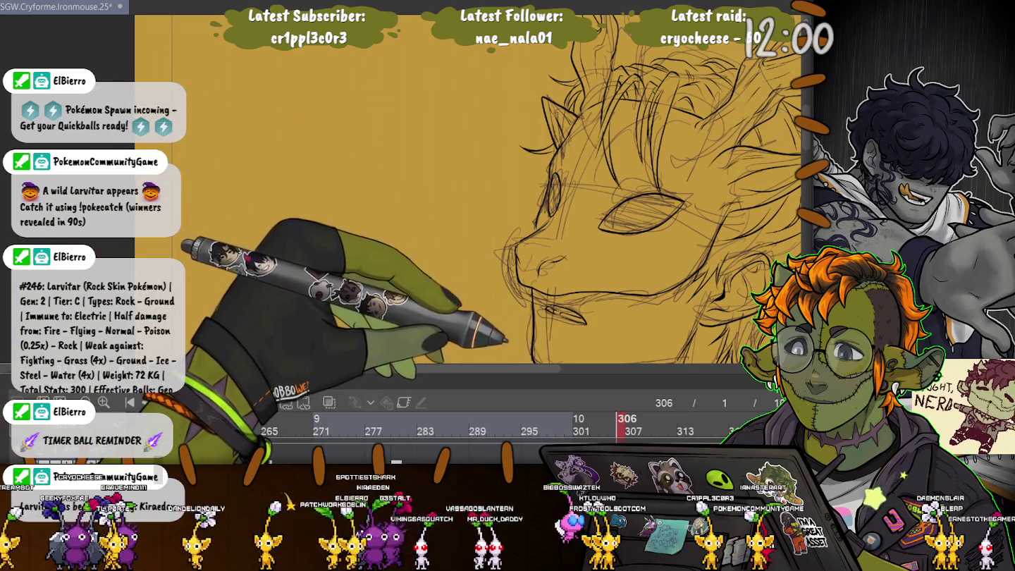
Check the coloured frame 280, then return to the face sketch on frame 306.
{"action": "left_click_drag", "start_coordinate": [641, 212], "coordinate": [563, 137]}
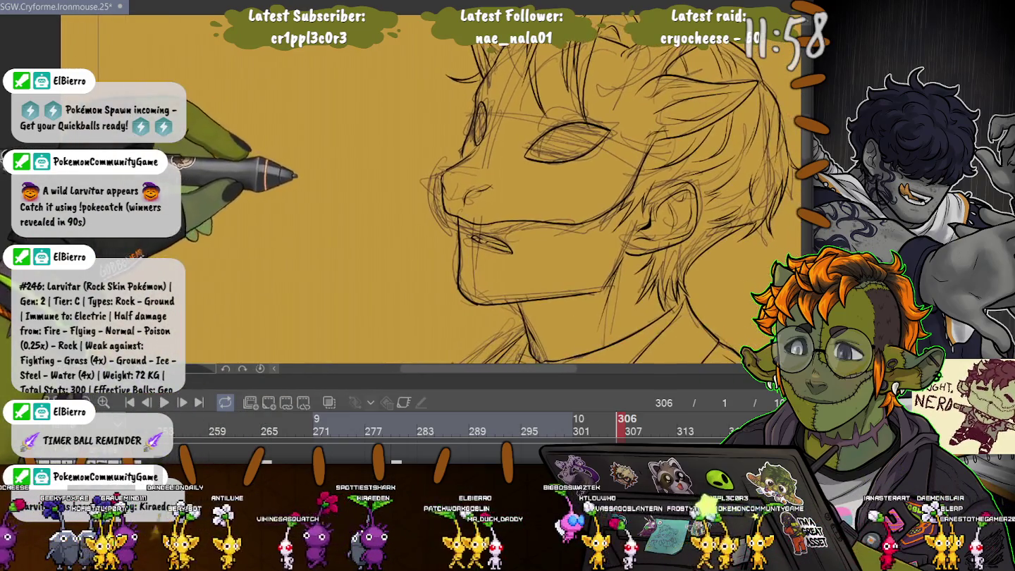
{"action": "left_click_drag", "start_coordinate": [600, 226], "coordinate": [571, 187]}
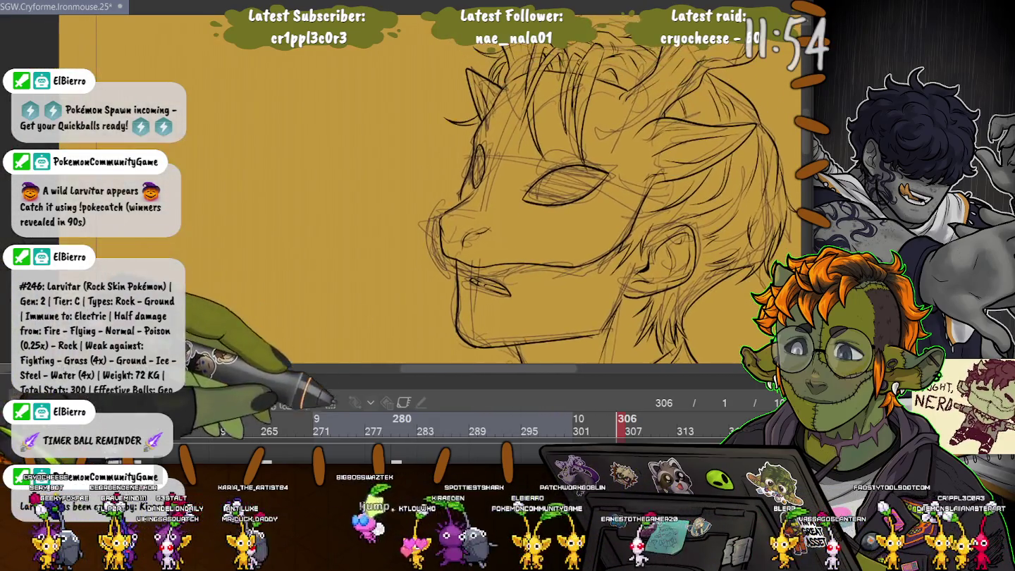
{"action": "left_click", "coordinate": [397, 423]}
{"action": "left_click", "coordinate": [625, 422]}
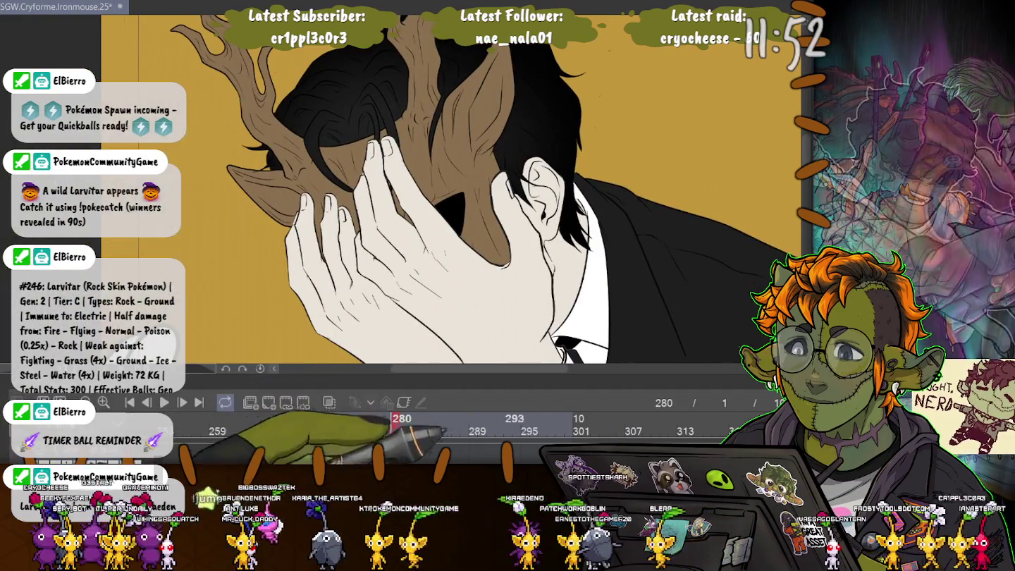
{"action": "left_click", "coordinate": [621, 428]}
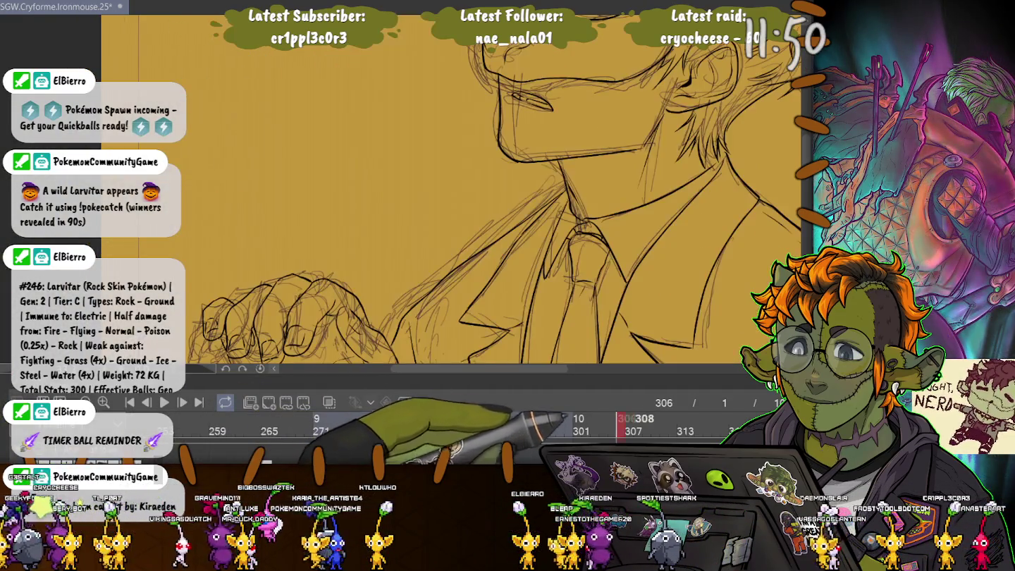
{"action": "left_click_drag", "start_coordinate": [508, 117], "coordinate": [529, 233]}
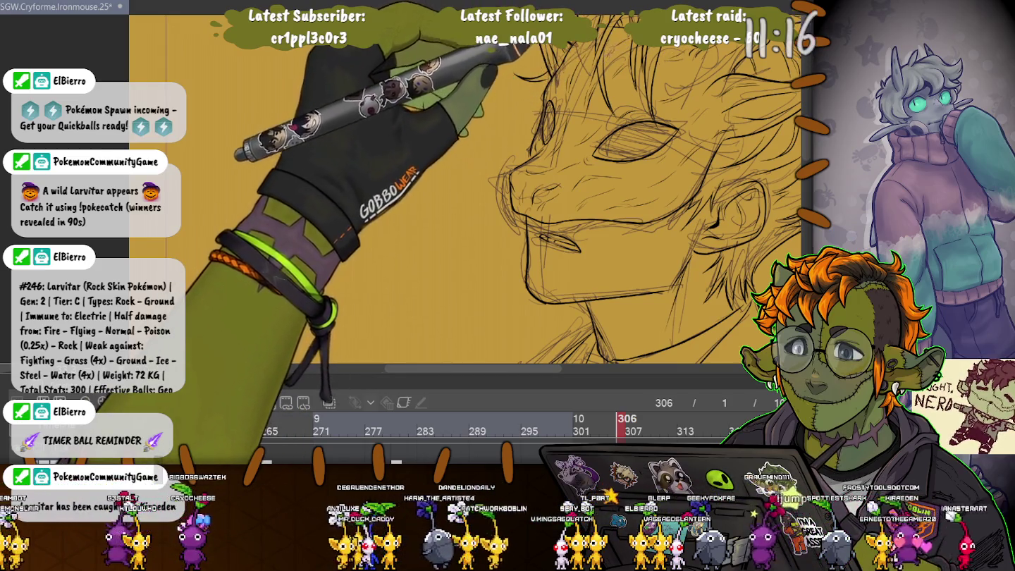
Pan over the face, neck, collar and antlers, rotating the view slightly clockwise.
{"action": "scroll", "coordinate": [465, 190], "scroll_direction": "up", "scroll_amount": 5}
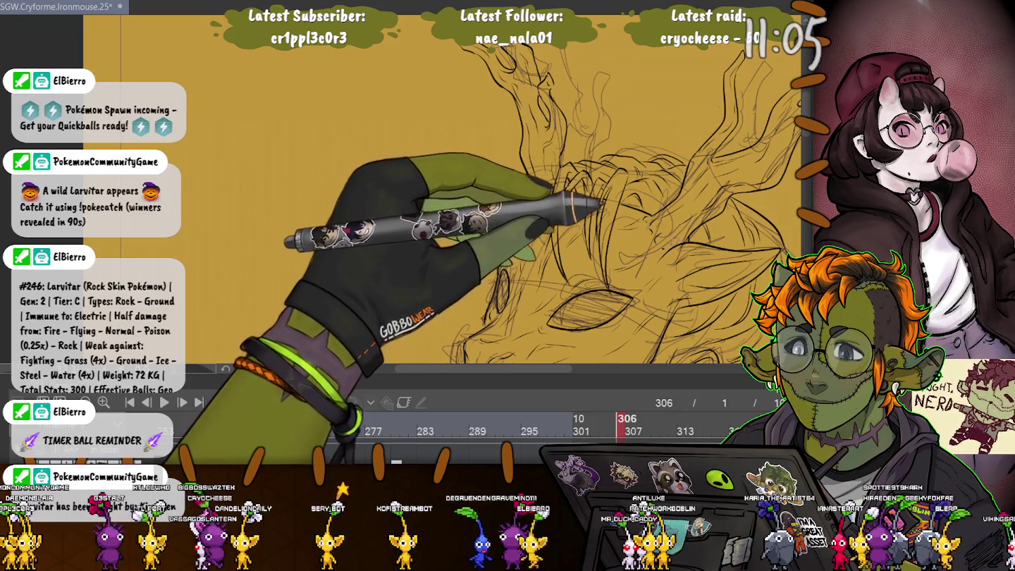
{"action": "left_click_drag", "start_coordinate": [493, 282], "coordinate": [444, 124]}
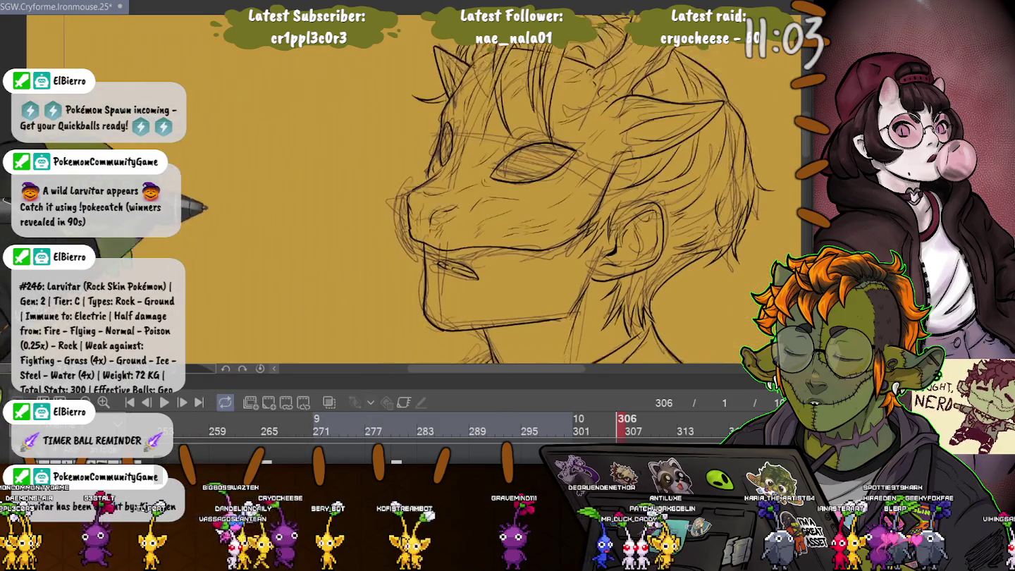
{"action": "left_click_drag", "start_coordinate": [255, 252], "coordinate": [227, 148]}
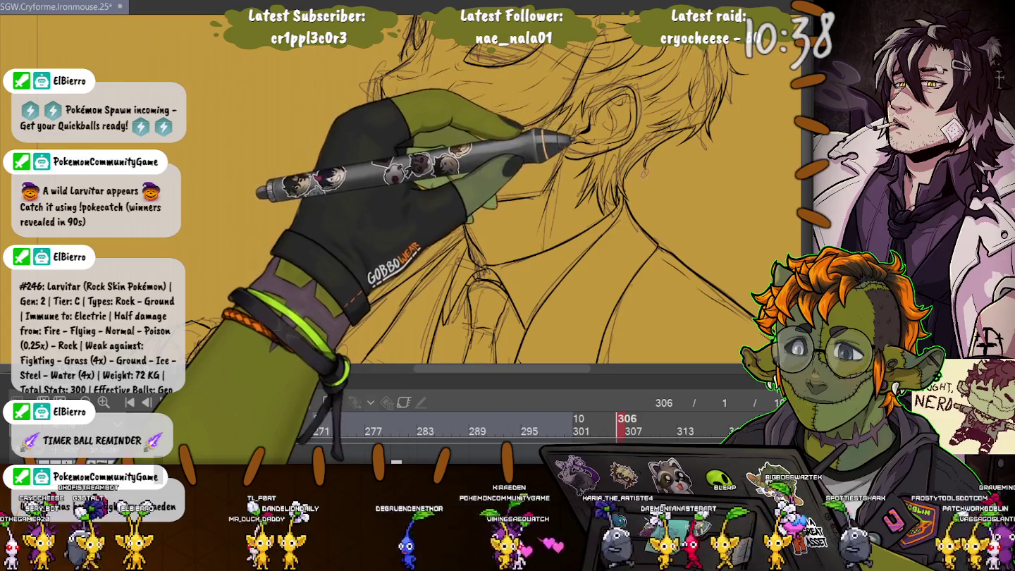
{"action": "scroll", "coordinate": [410, 190], "scroll_direction": "up", "scroll_amount": 5}
{"action": "key", "text": "^"}
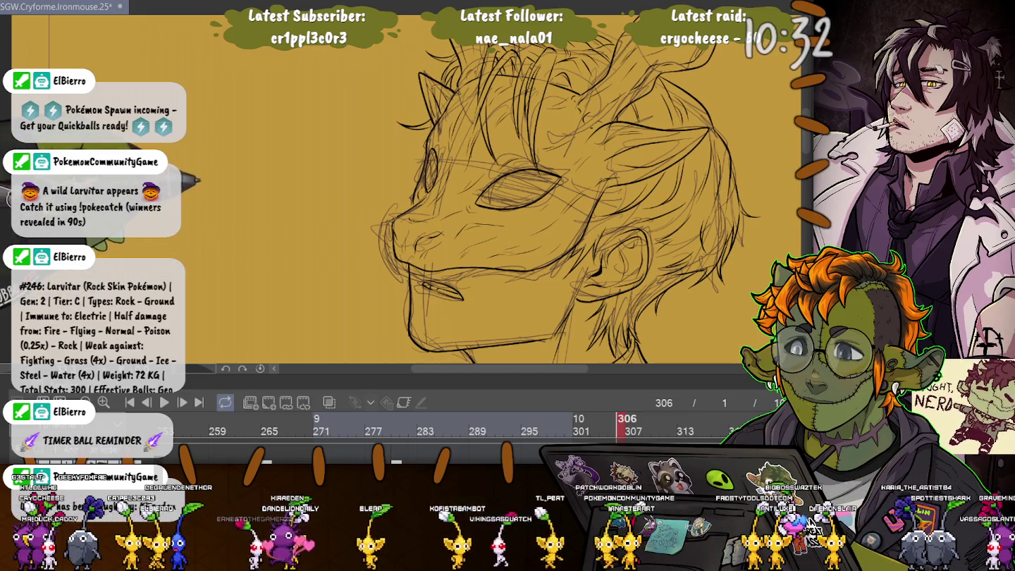
{"action": "left_click_drag", "start_coordinate": [423, 176], "coordinate": [381, 236]}
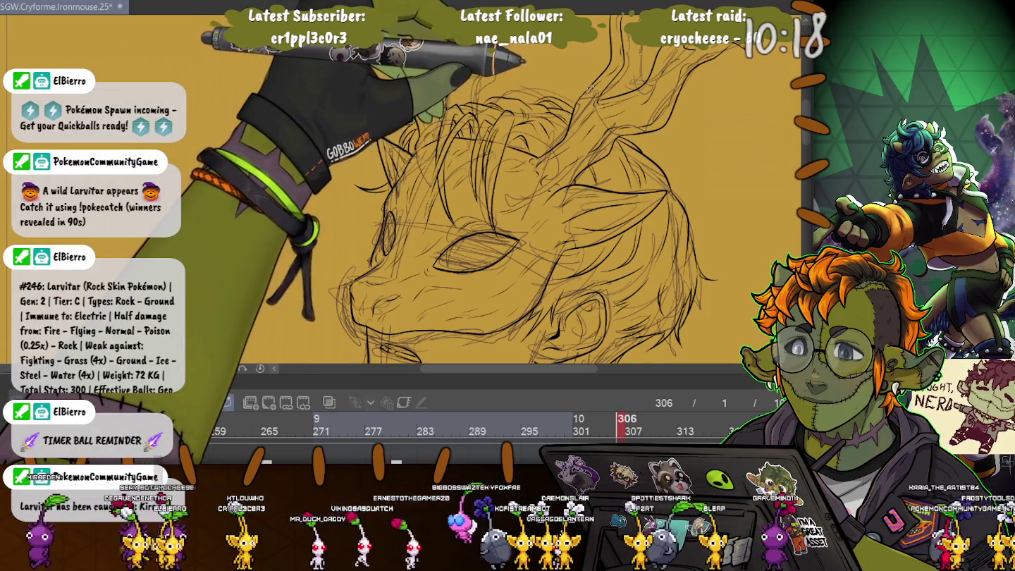
Zoom out to see the whole head and jacket.
{"action": "scroll", "coordinate": [451, 212], "scroll_direction": "down", "scroll_amount": 5}
{"action": "key", "text": "ctrl+minus"}
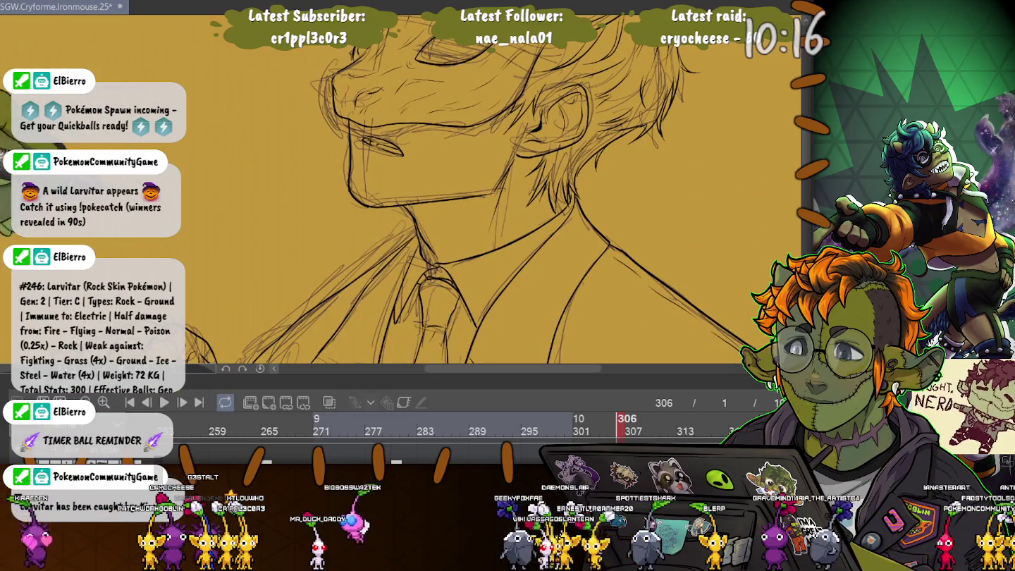
{"action": "key", "text": "ctrl+minus"}
{"action": "scroll", "coordinate": [366, 211], "scroll_direction": "down", "scroll_amount": 3}
{"action": "scroll", "coordinate": [367, 212], "scroll_direction": "down", "scroll_amount": 3}
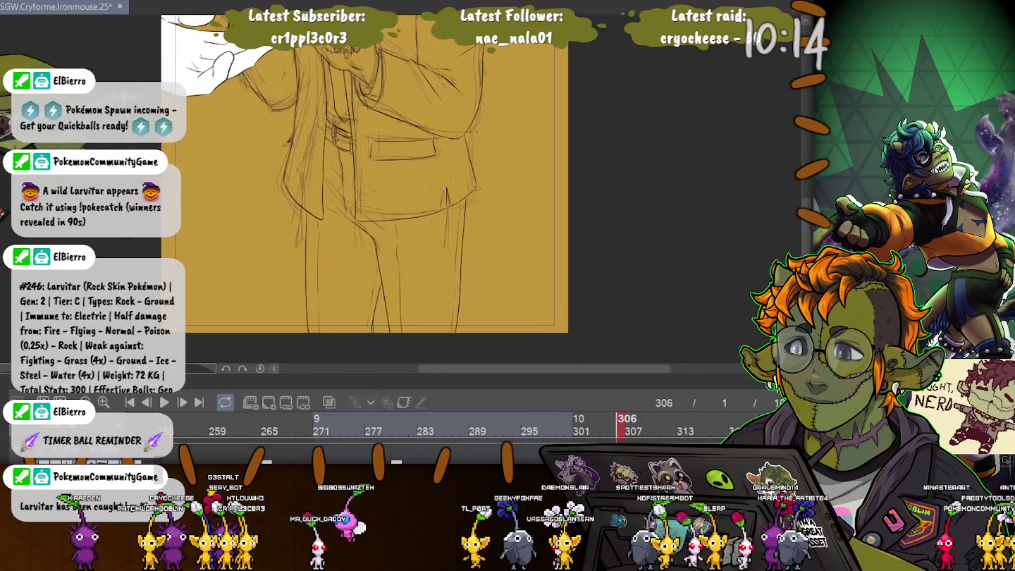
{"action": "scroll", "coordinate": [367, 211], "scroll_direction": "down", "scroll_amount": 2}
{"action": "scroll", "coordinate": [367, 191], "scroll_direction": "up", "scroll_amount": 4}
{"action": "scroll", "coordinate": [366, 191], "scroll_direction": "down", "scroll_amount": 2}
{"action": "scroll", "coordinate": [366, 191], "scroll_direction": "down", "scroll_amount": 1}
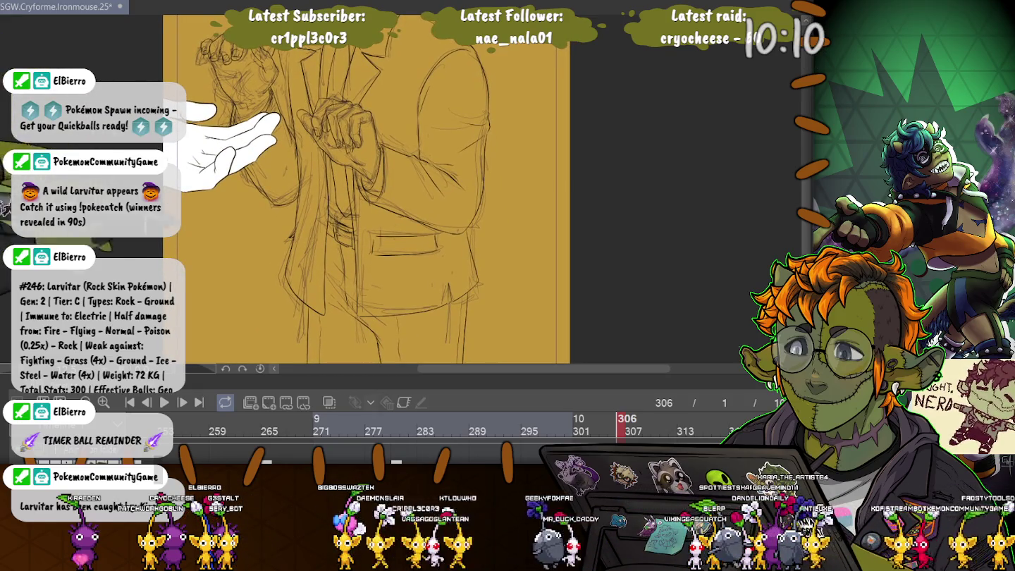
{"action": "scroll", "coordinate": [239, 142], "scroll_direction": "down", "scroll_amount": 3}
{"action": "scroll", "coordinate": [239, 142], "scroll_direction": "up", "scroll_amount": 3}
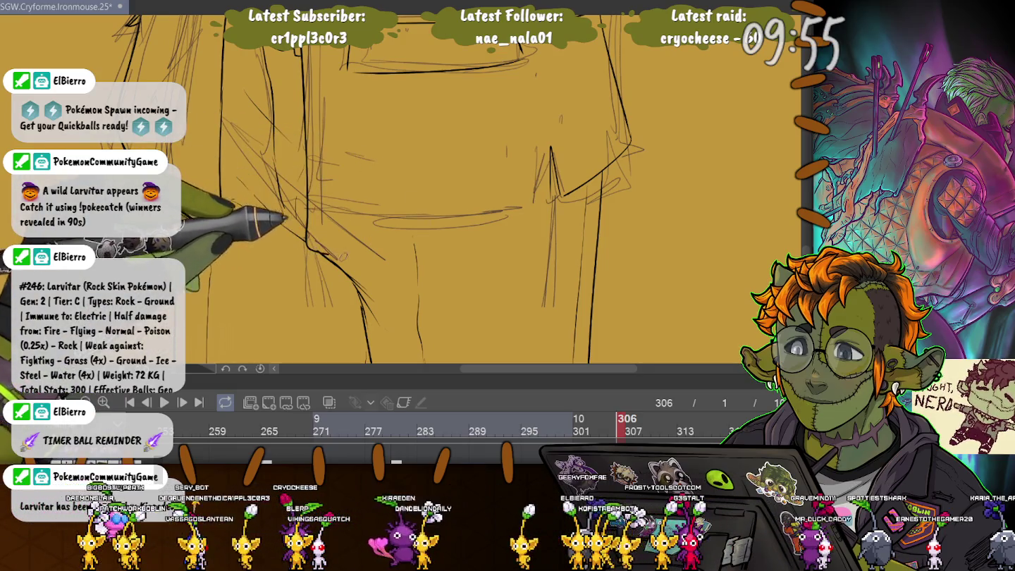
Ink the jacket's lower hem curve, redrawing it once after an undo.
{"action": "left_click_drag", "start_coordinate": [356, 257], "coordinate": [557, 192]}
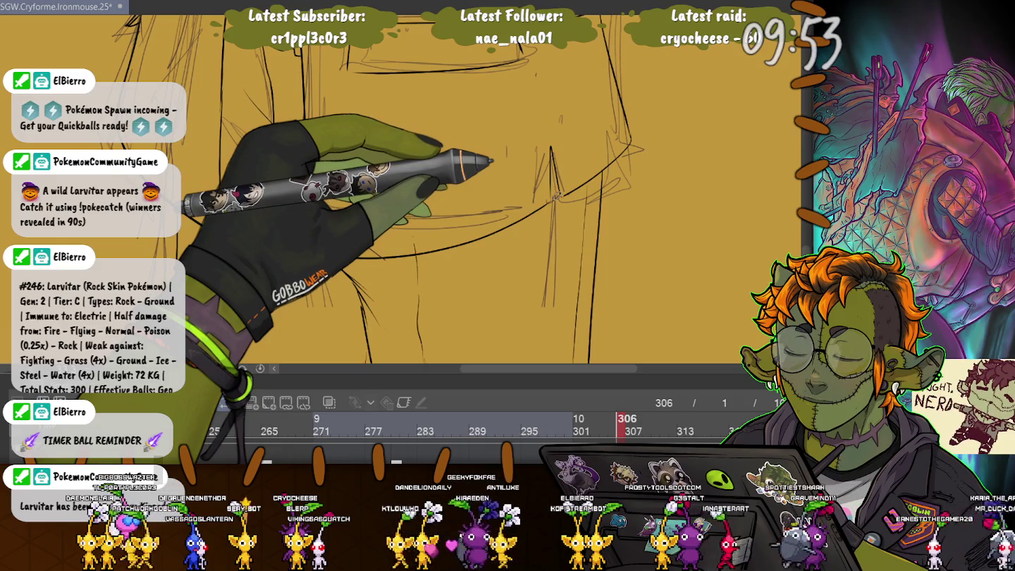
{"action": "key", "text": "ctrl+z"}
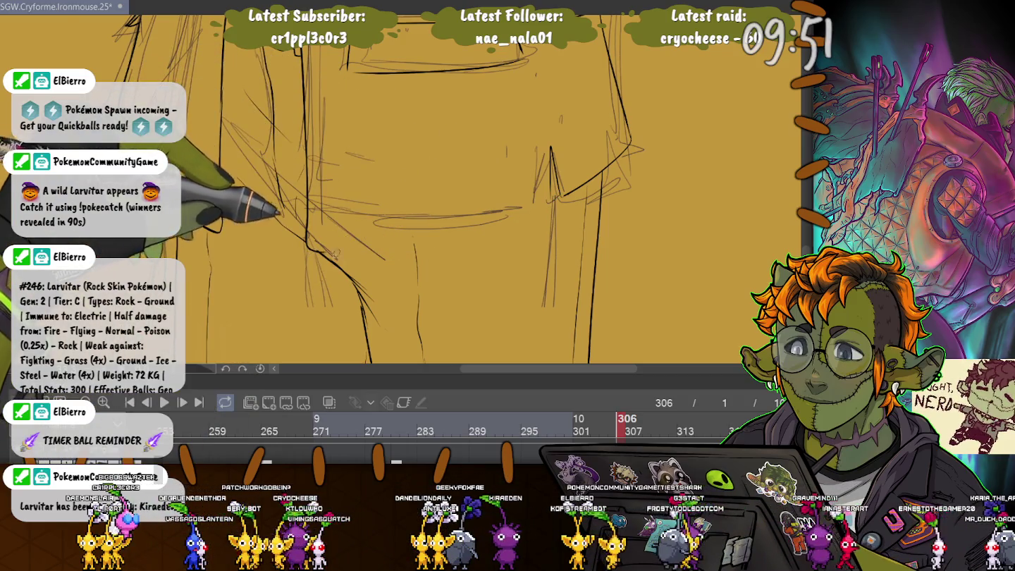
{"action": "left_click_drag", "start_coordinate": [311, 253], "coordinate": [557, 195]}
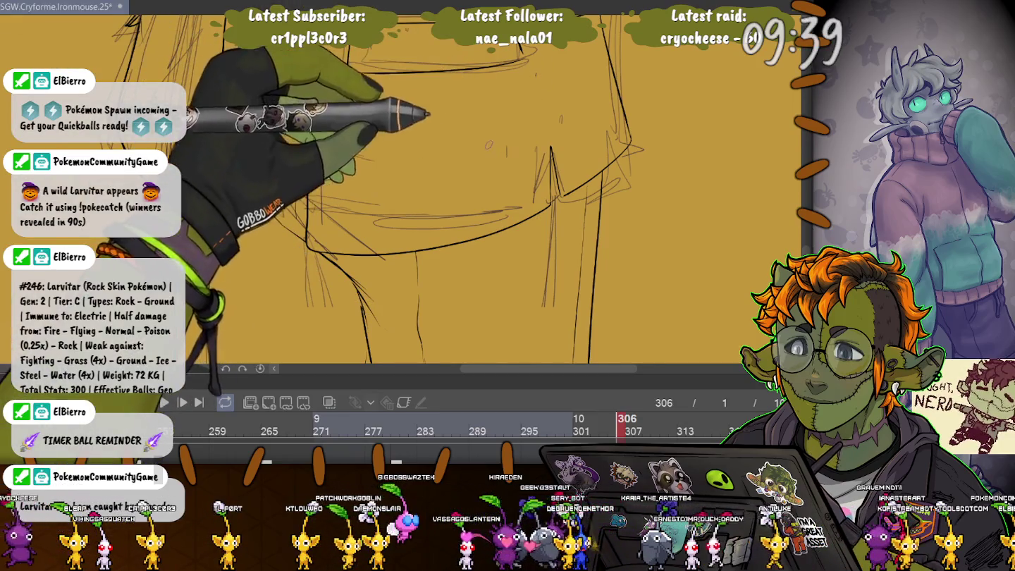
Ink the pocket's left edge, then zoom out to check the figure.
{"action": "left_click_drag", "start_coordinate": [494, 212], "coordinate": [465, 288]}
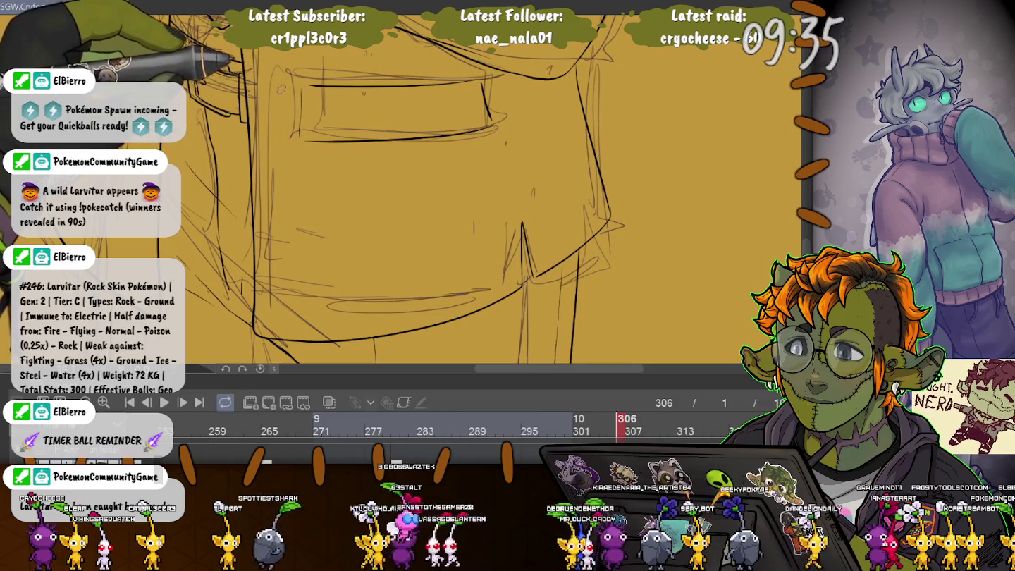
{"action": "left_click_drag", "start_coordinate": [301, 89], "coordinate": [301, 120]}
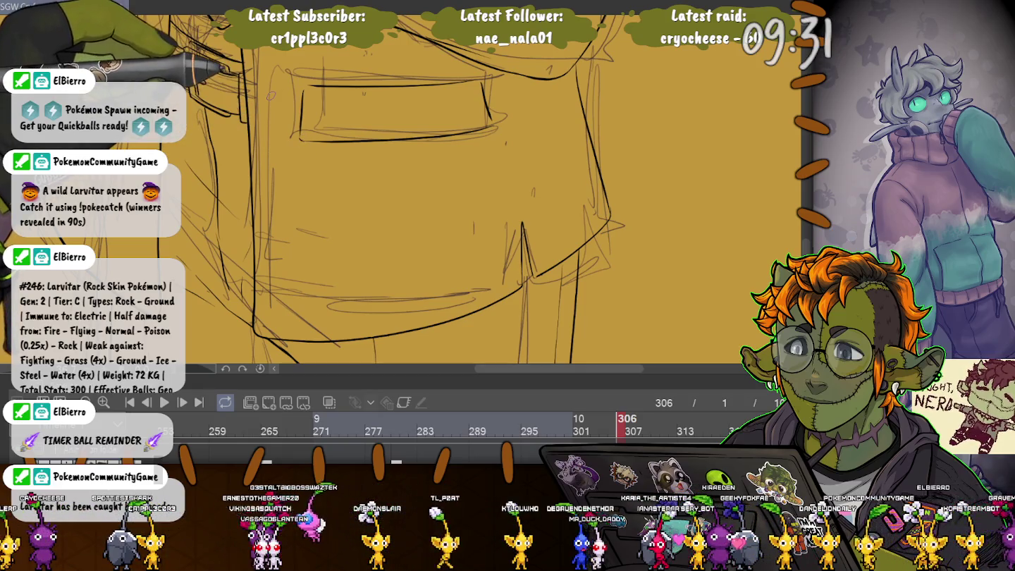
{"action": "key", "text": "minus"}
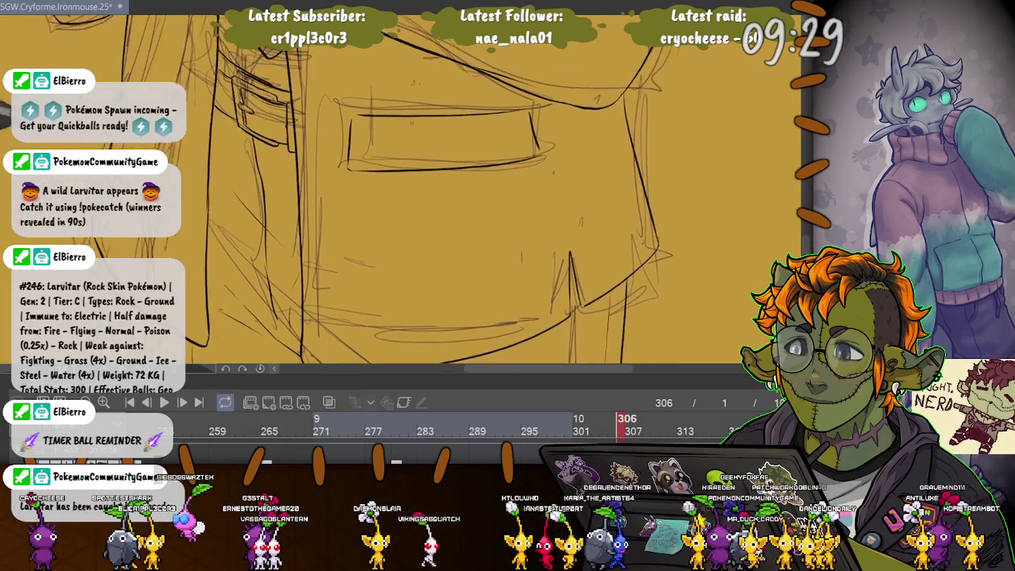
{"action": "key", "text": "minus"}
{"action": "key", "text": "minus"}
{"action": "key", "text": "plus"}
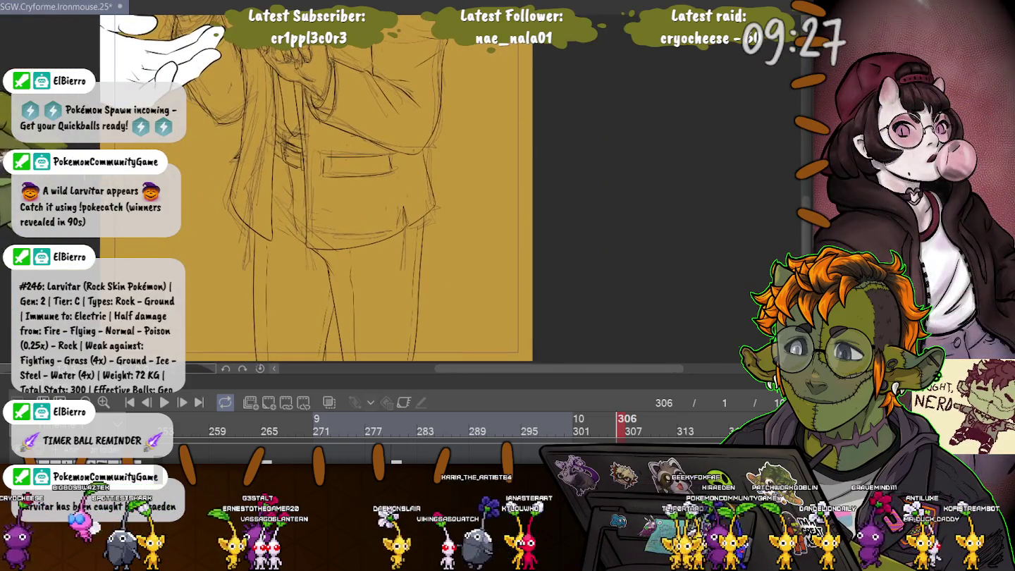
Zoom out to the whole figure, then zoom back in on the hands and jacket.
{"action": "key", "text": "minus"}
{"action": "key", "text": "minus"}
{"action": "key", "text": "minus"}
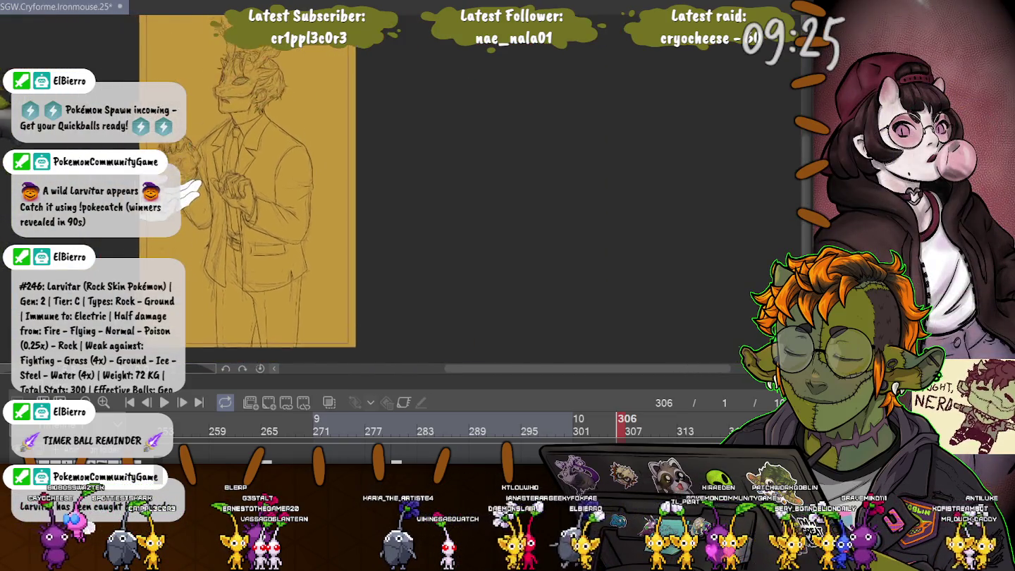
{"action": "key", "text": "minus"}
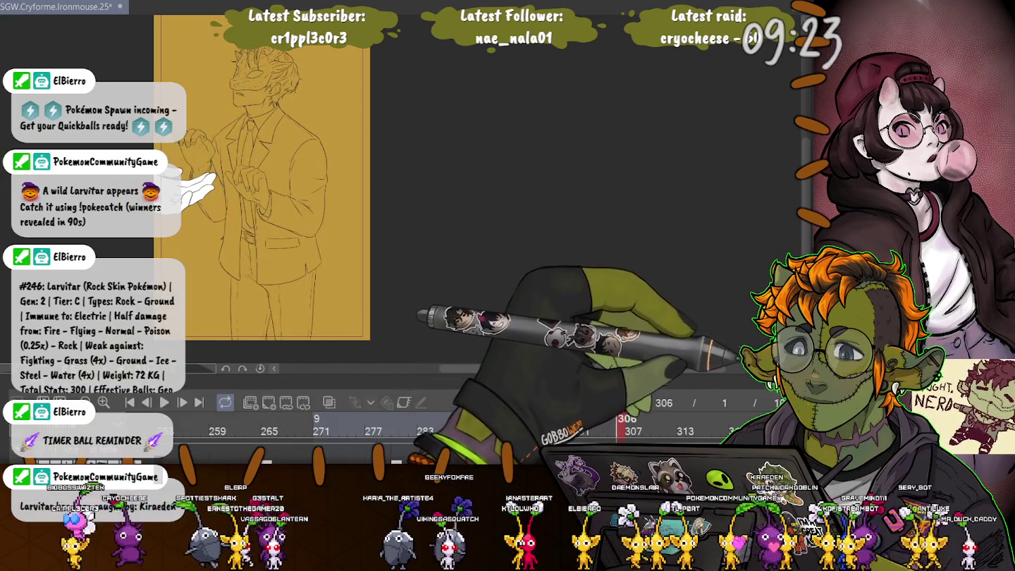
{"action": "key", "text": "plus"}
{"action": "key", "text": "plus"}
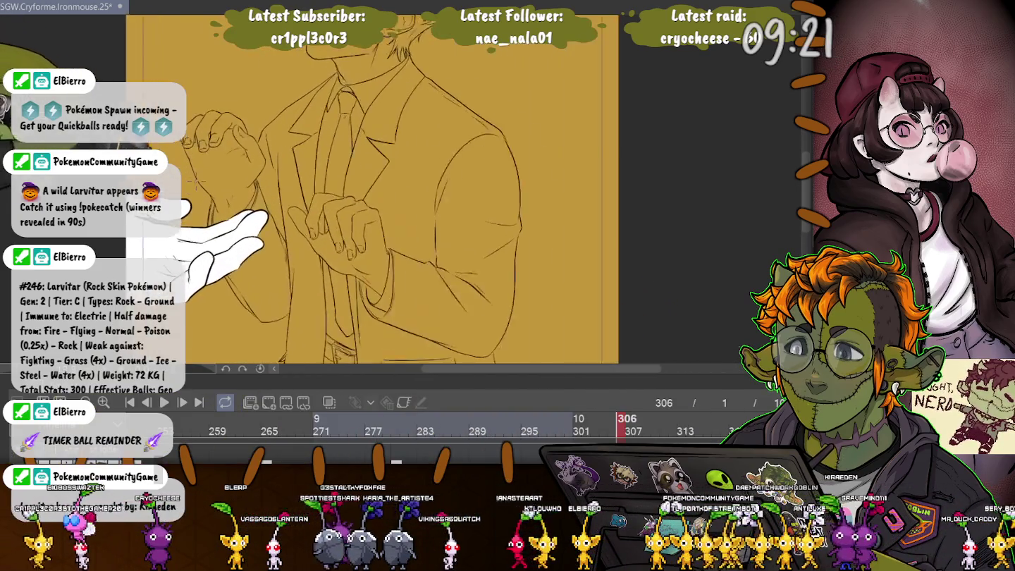
{"action": "key", "text": "plus"}
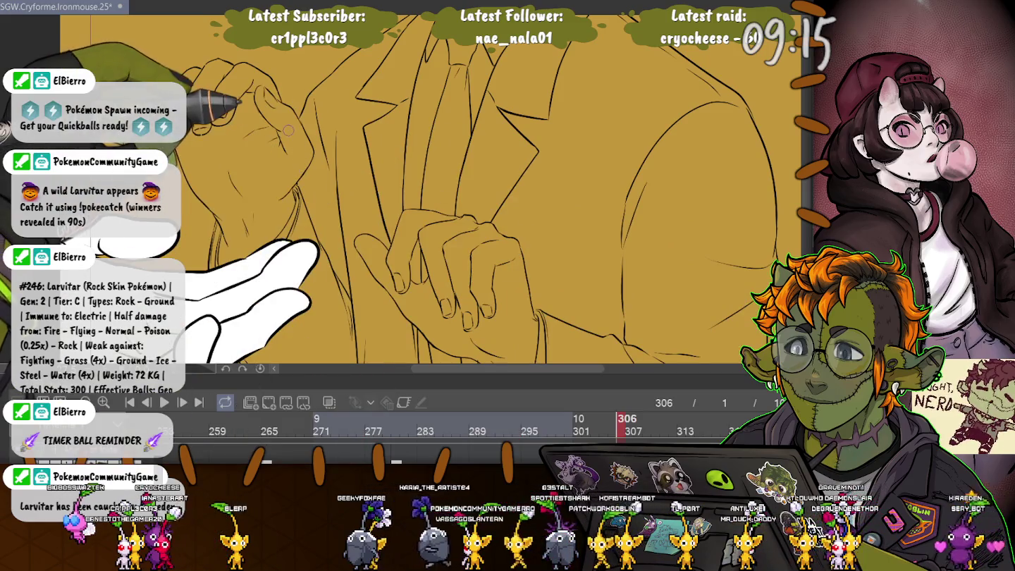
{"action": "key", "text": "plus"}
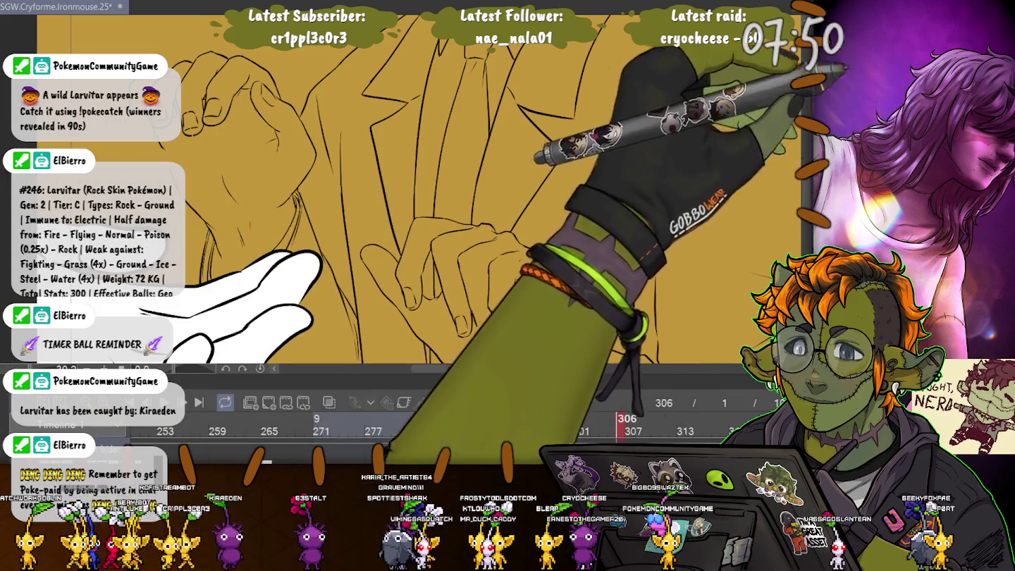
{"action": "scroll", "coordinate": [423, 246], "scroll_direction": "up", "scroll_amount": 5}
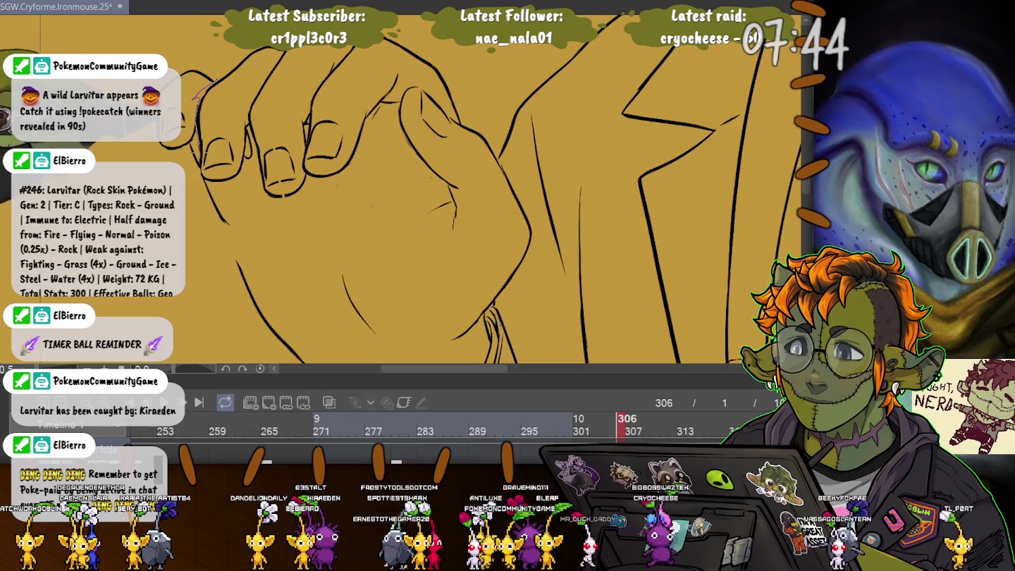
Lasso the upper-left fingertip lines, then nudge, tilt and slide them left.
{"action": "left_click_drag", "start_coordinate": [186, 176], "coordinate": [142, 43]}
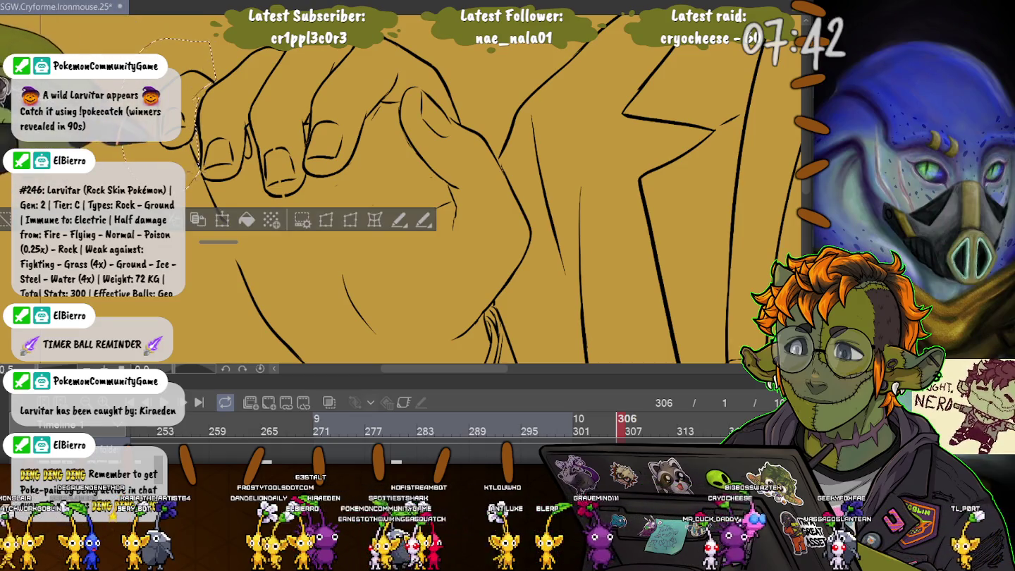
{"action": "left_click_drag", "start_coordinate": [190, 180], "coordinate": [243, 214]}
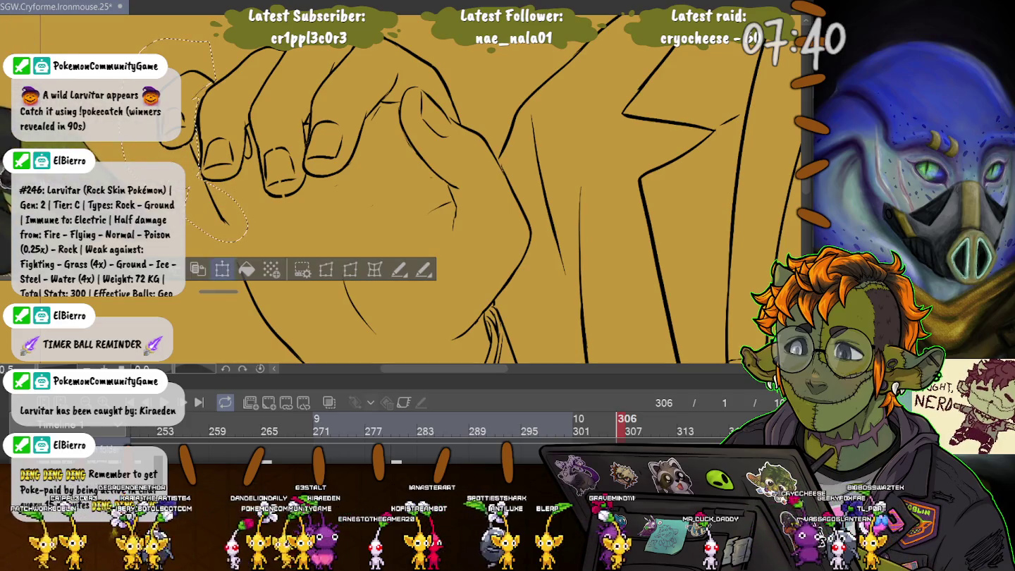
{"action": "key", "text": "ctrl+t"}
{"action": "left_click_drag", "start_coordinate": [189, 169], "coordinate": [192, 178]}
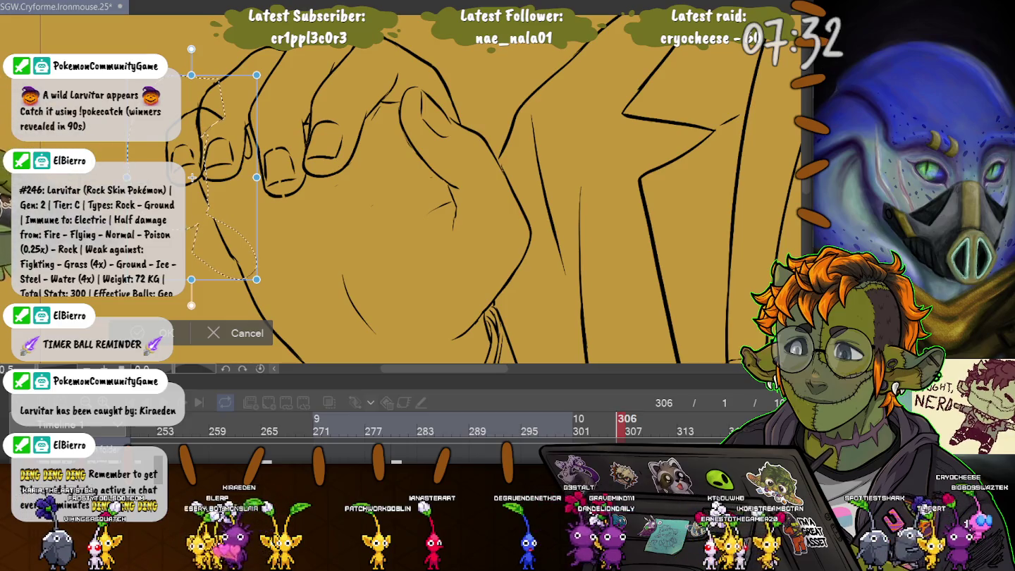
{"action": "left_click_drag", "start_coordinate": [191, 178], "coordinate": [192, 178]}
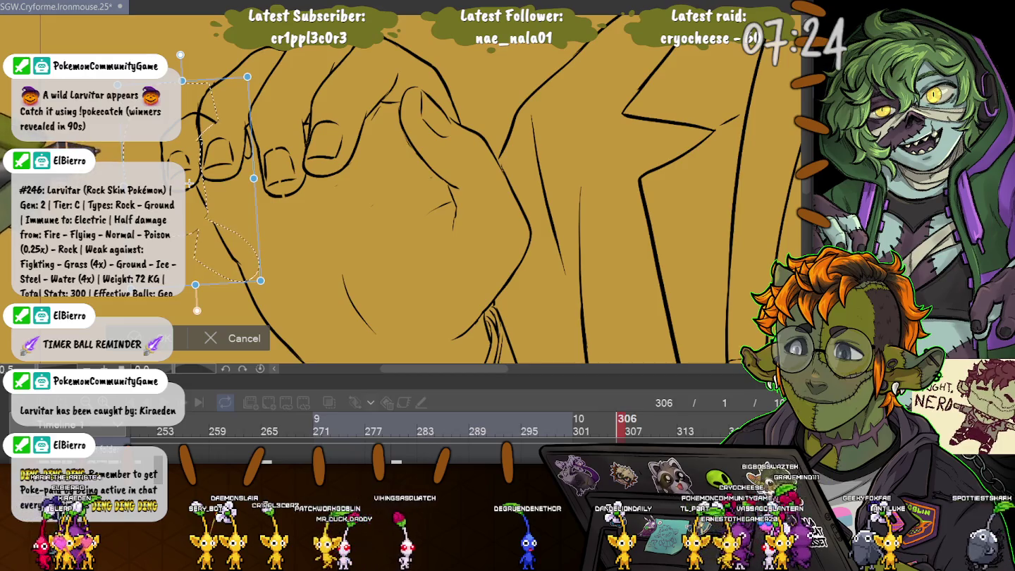
{"action": "left_click_drag", "start_coordinate": [189, 182], "coordinate": [149, 181]}
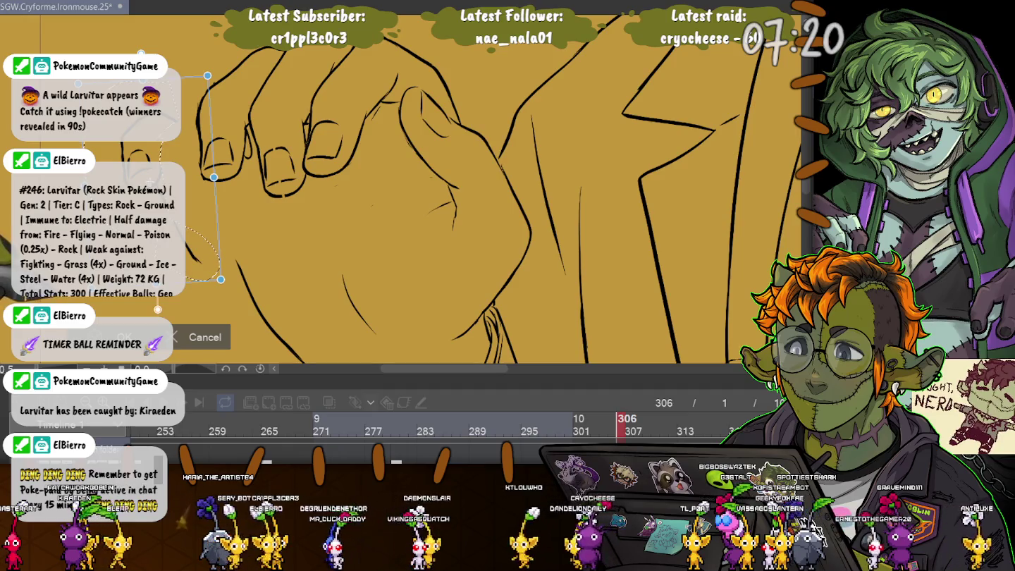
{"action": "key", "text": "Return"}
Select another section of finger line art and move it left and down.
{"action": "left_click_drag", "start_coordinate": [208, 206], "coordinate": [204, 285]}
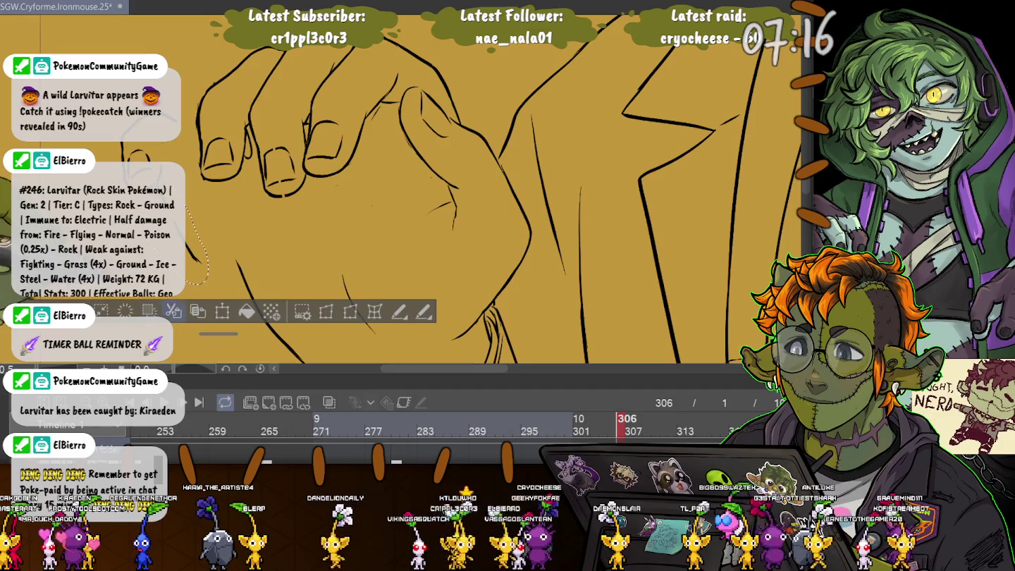
{"action": "left_click", "coordinate": [222, 311]}
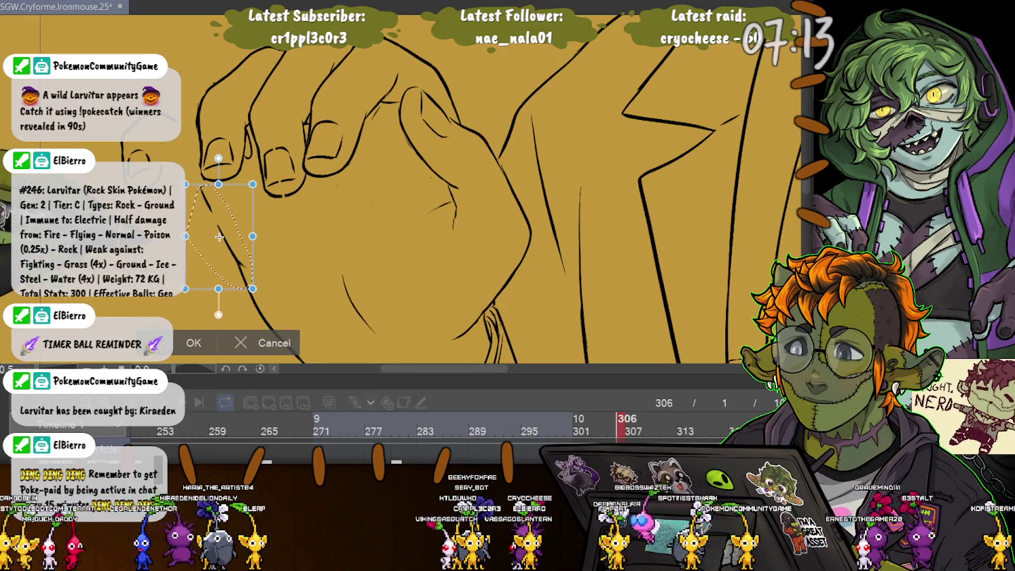
{"action": "key", "text": "Return"}
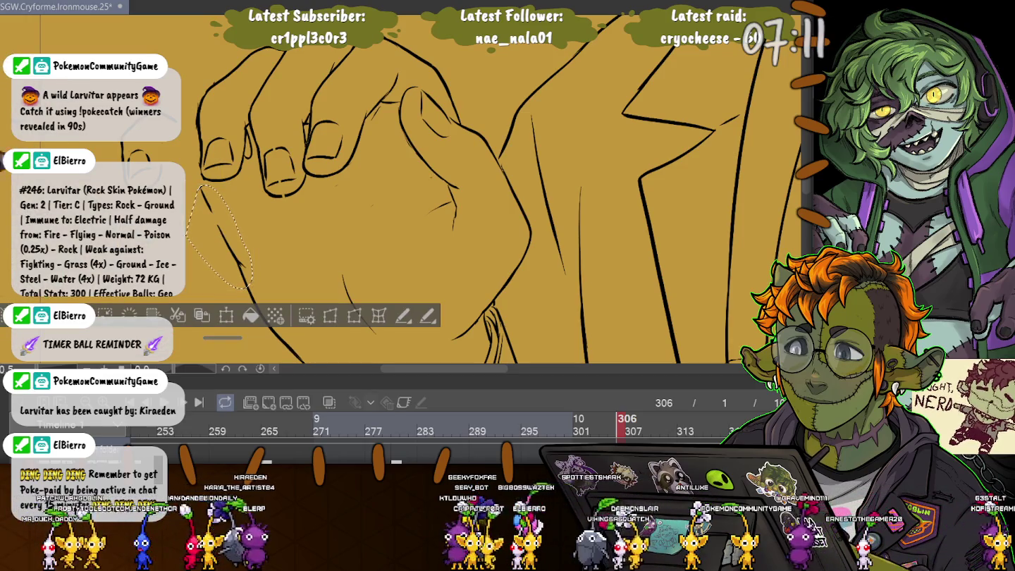
{"action": "left_click_drag", "start_coordinate": [176, 184], "coordinate": [15, 261]}
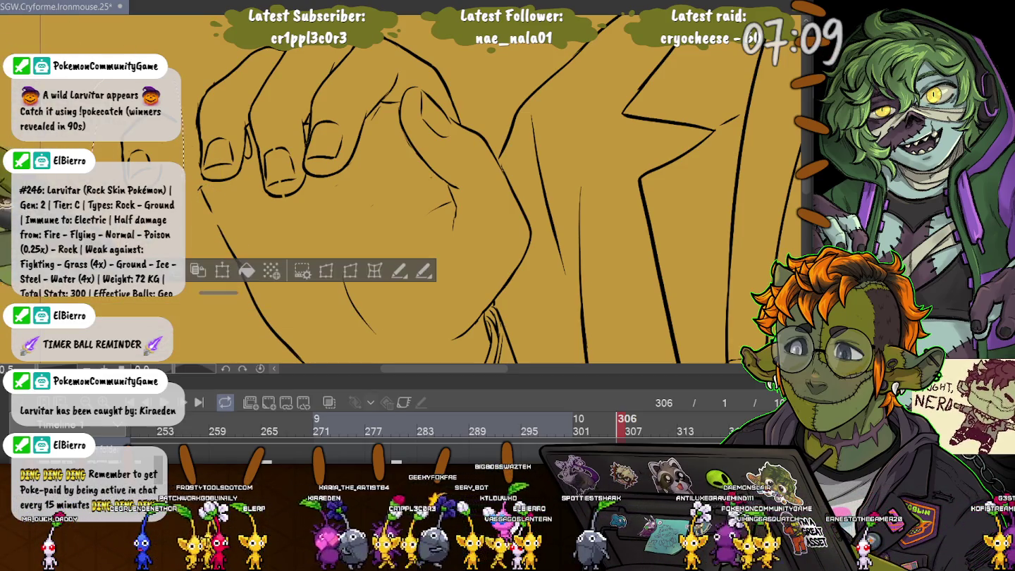
{"action": "left_click", "coordinate": [222, 270]}
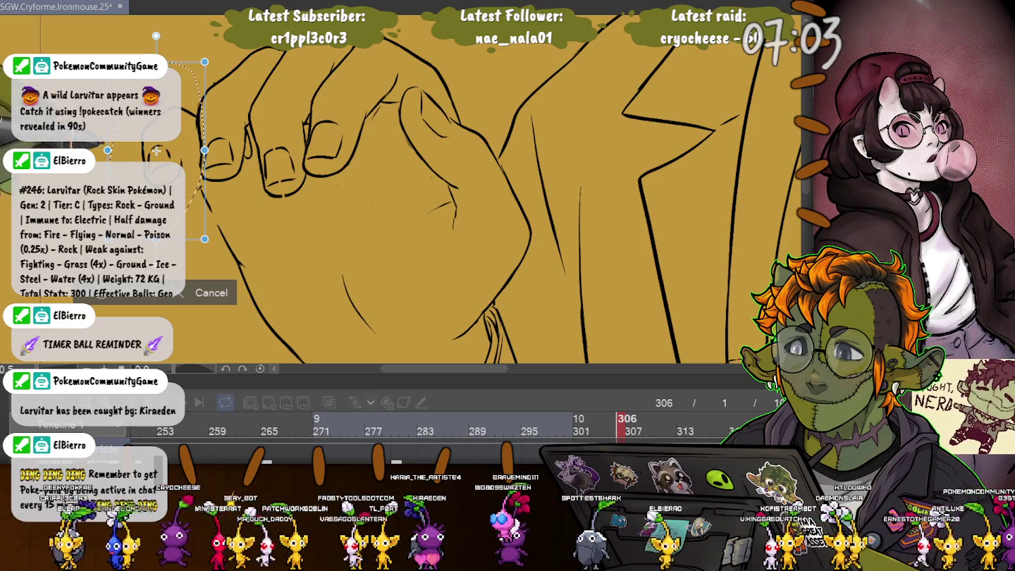
{"action": "left_click_drag", "start_coordinate": [157, 150], "coordinate": [113, 161]}
{"action": "key", "text": "Return"}
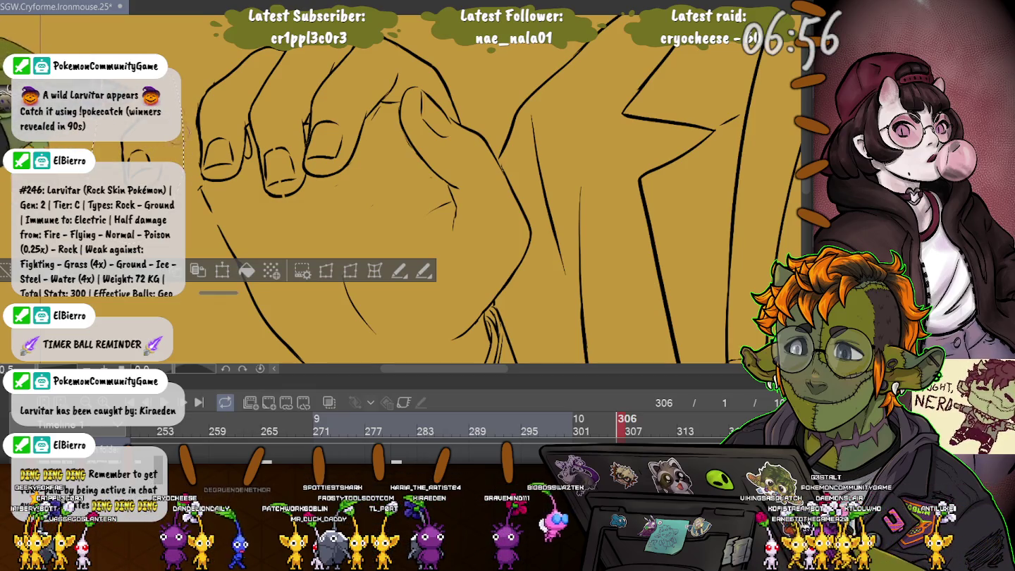
Transform that selection again, shifting it slightly up and left.
{"action": "key", "text": "ctrl+t"}
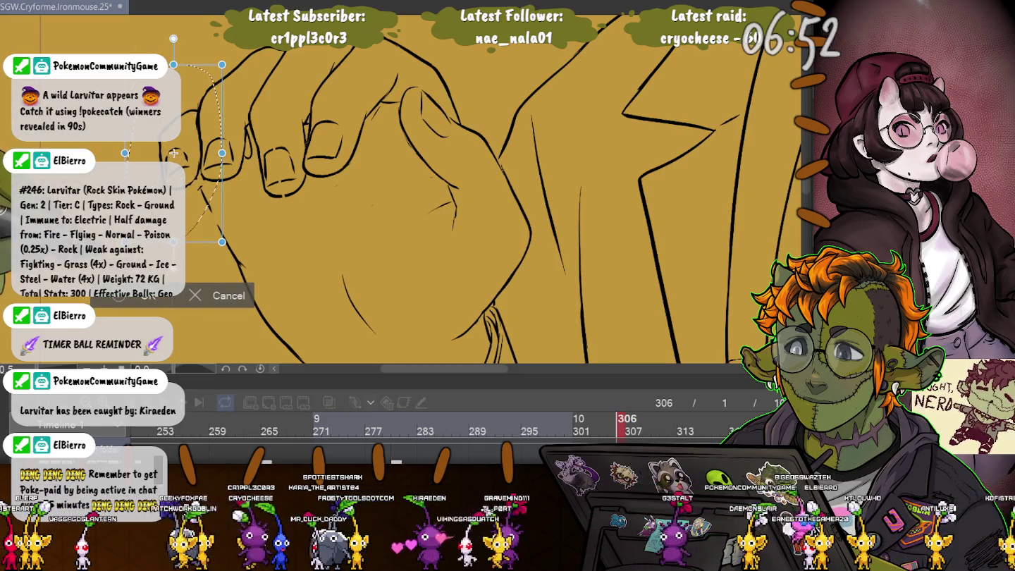
{"action": "left_click_drag", "start_coordinate": [174, 152], "coordinate": [175, 146]}
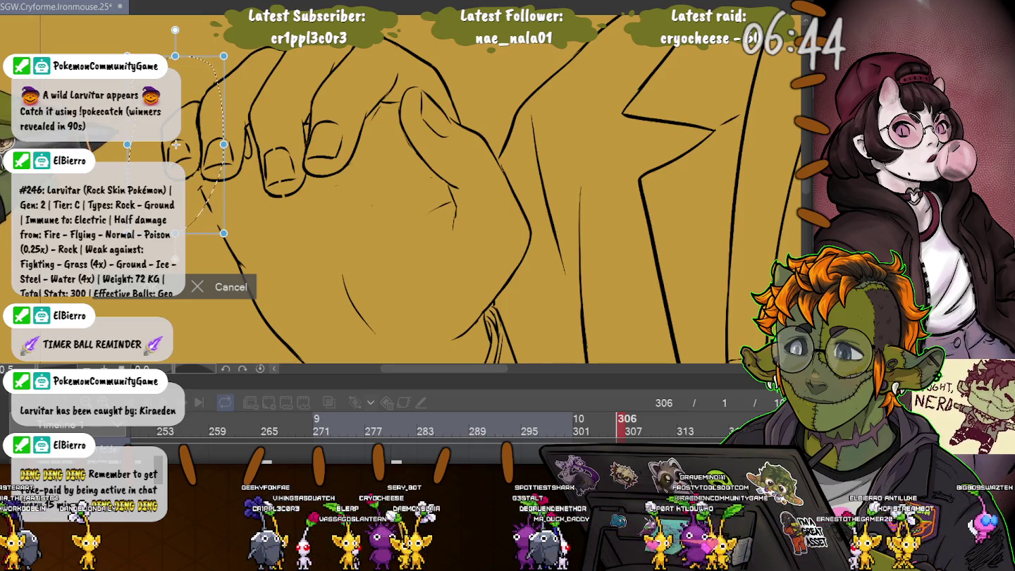
{"action": "left_click_drag", "start_coordinate": [175, 144], "coordinate": [174, 137]}
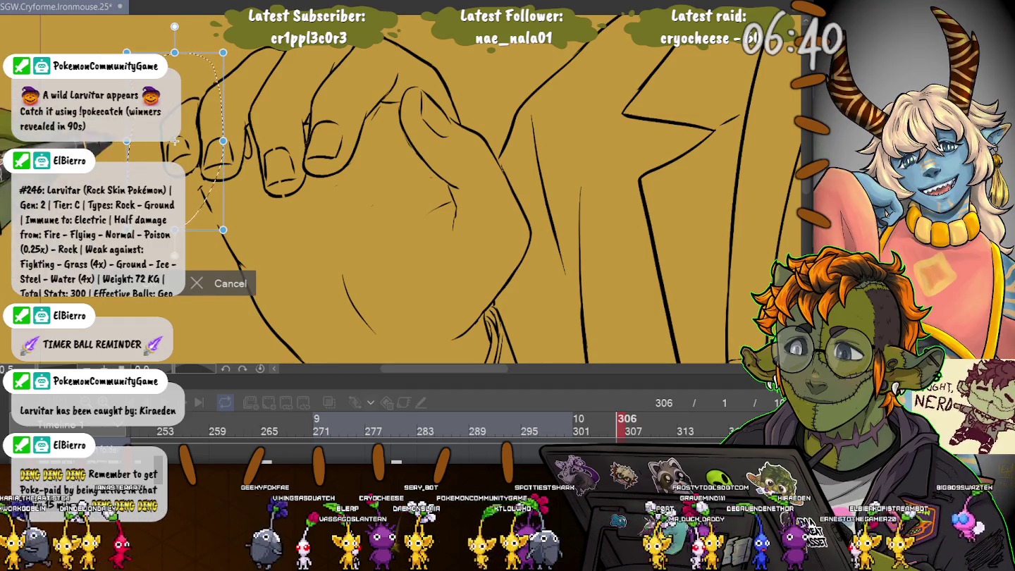
{"action": "key", "text": "Return"}
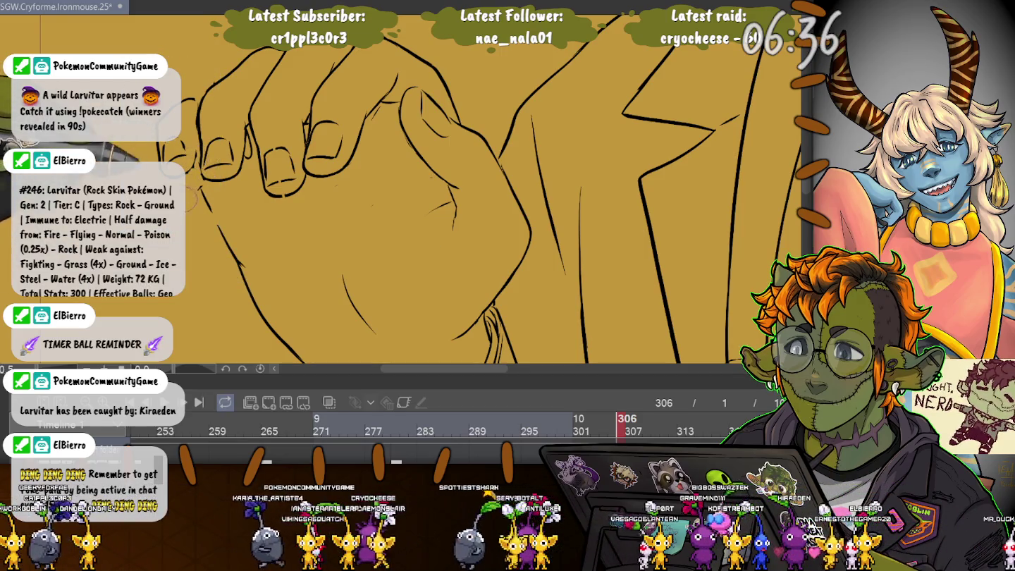
Zoom in on the fingers and pan along the knuckles until the fingernails fill the view.
{"action": "scroll", "coordinate": [200, 181], "scroll_direction": "up", "scroll_amount": 2}
{"action": "scroll", "coordinate": [200, 180], "scroll_direction": "up", "scroll_amount": 2}
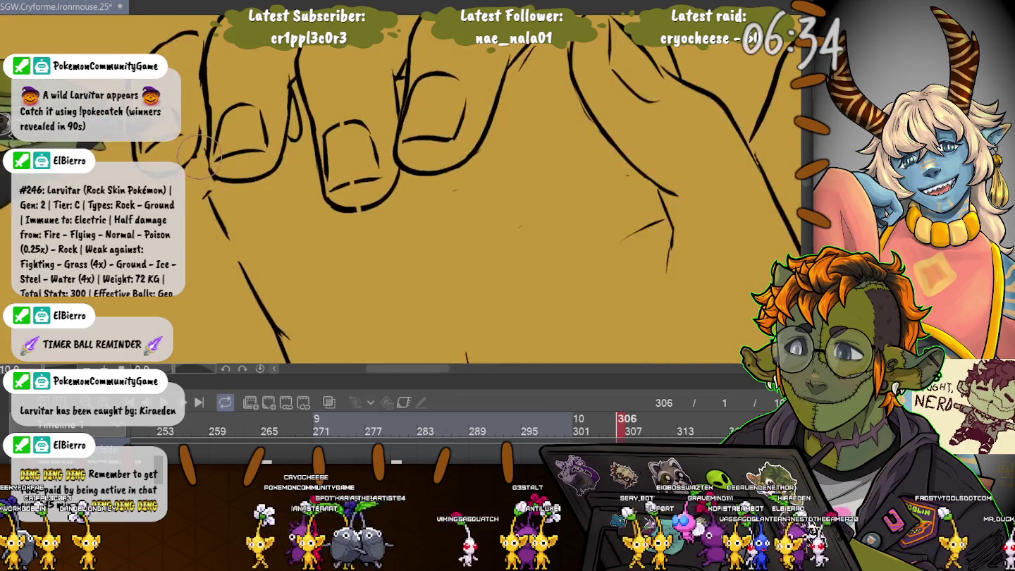
{"action": "scroll", "coordinate": [200, 181], "scroll_direction": "up", "scroll_amount": 2}
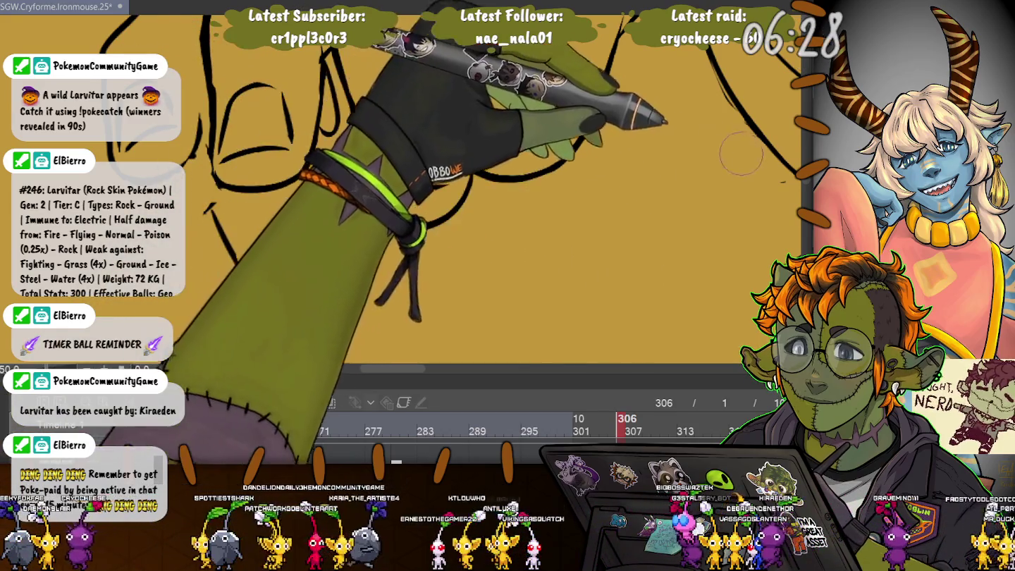
{"action": "left_click_drag", "start_coordinate": [683, 176], "coordinate": [543, 172]}
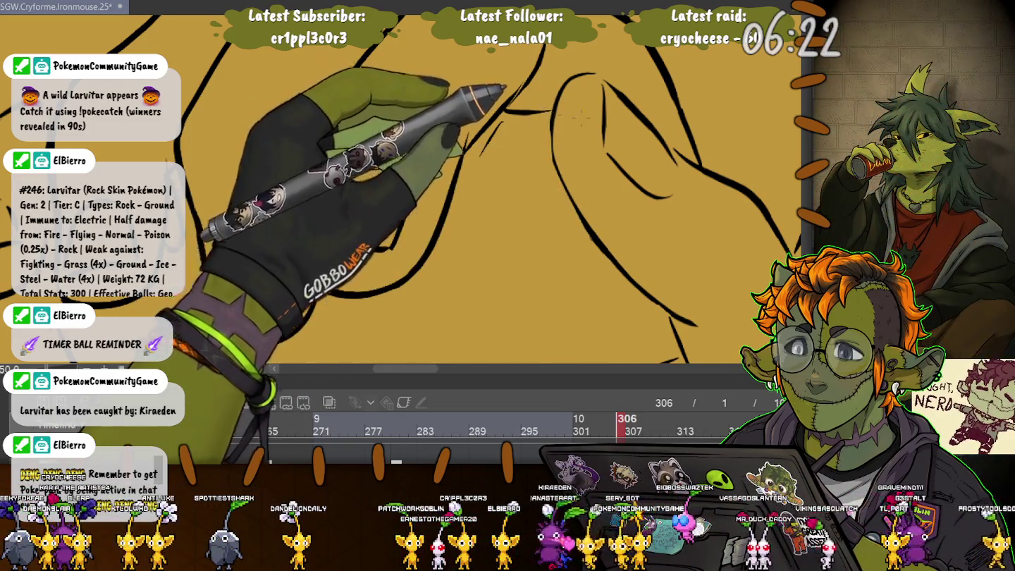
{"action": "key", "text": "Right"}
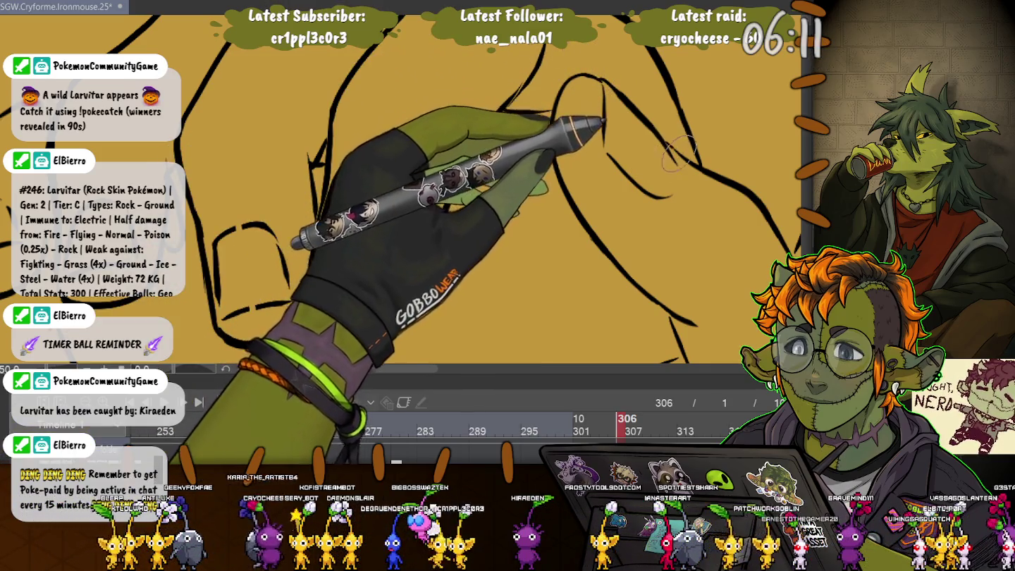
{"action": "left_click_drag", "start_coordinate": [473, 29], "coordinate": [502, 74]}
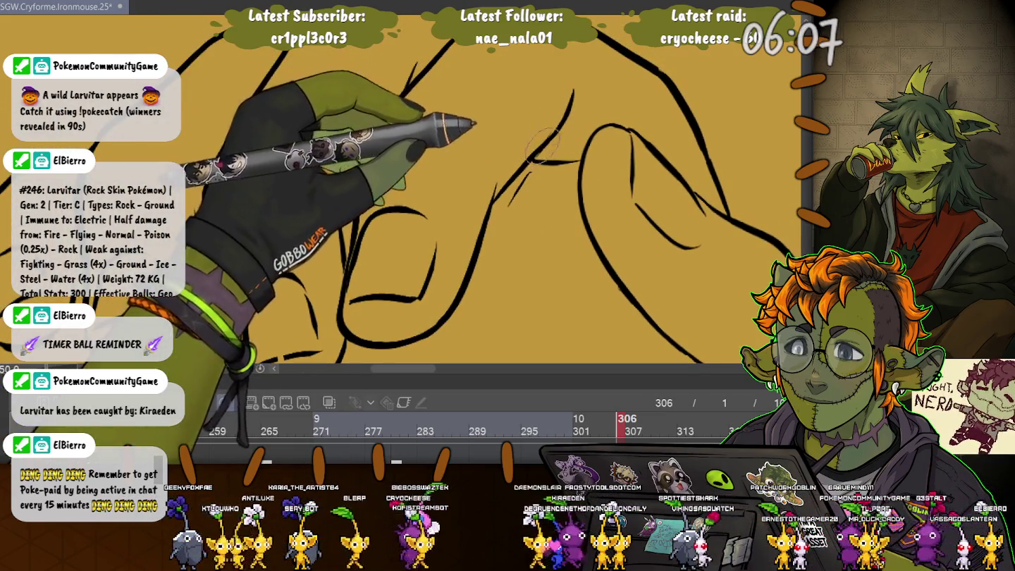
{"action": "left_click_drag", "start_coordinate": [502, 74], "coordinate": [423, 183]}
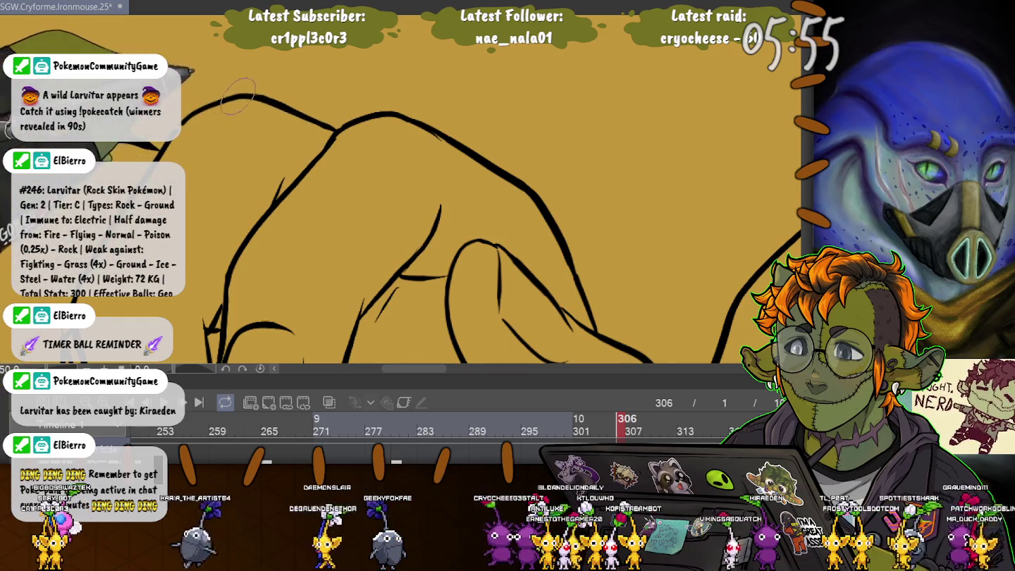
{"action": "left_click_drag", "start_coordinate": [229, 96], "coordinate": [387, 131]}
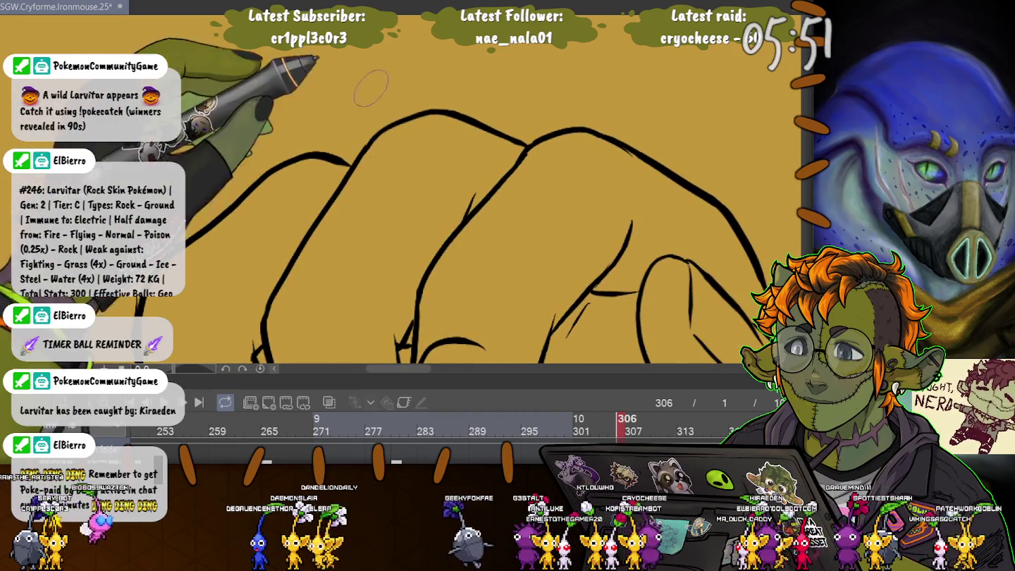
{"action": "left_click_drag", "start_coordinate": [317, 162], "coordinate": [395, 145]}
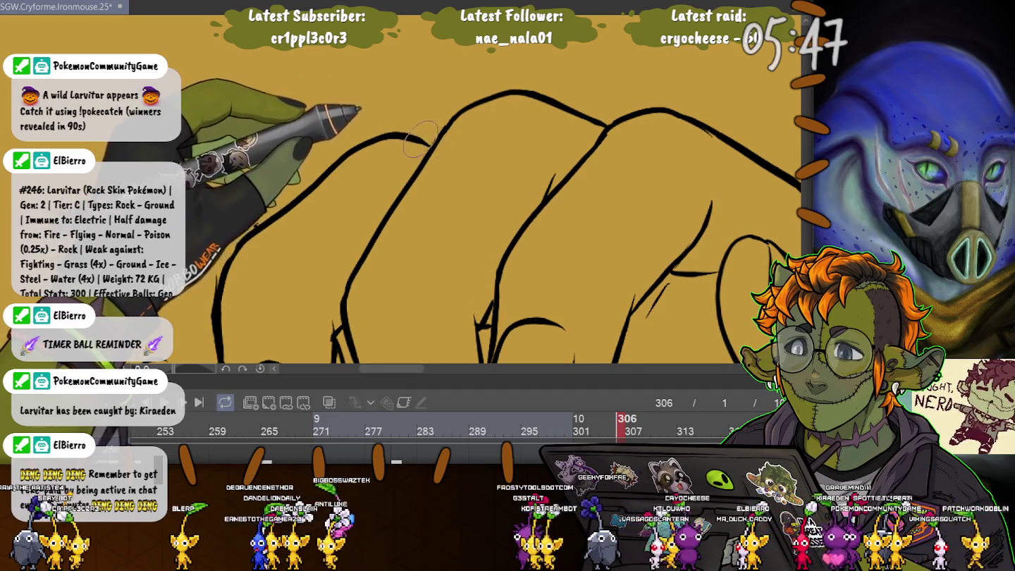
{"action": "left_click_drag", "start_coordinate": [418, 134], "coordinate": [472, 79]}
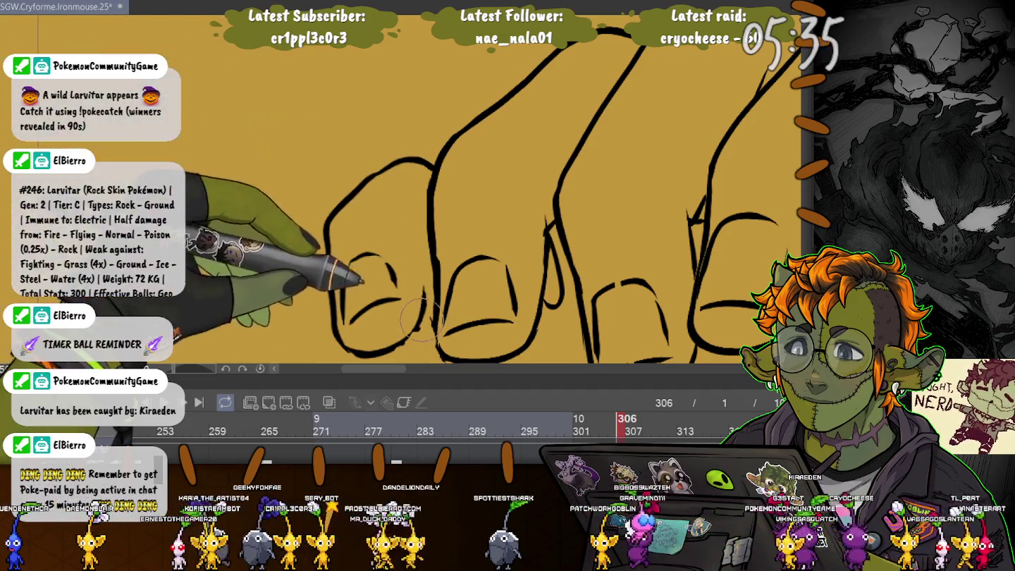
{"action": "left_click_drag", "start_coordinate": [422, 317], "coordinate": [337, 222]}
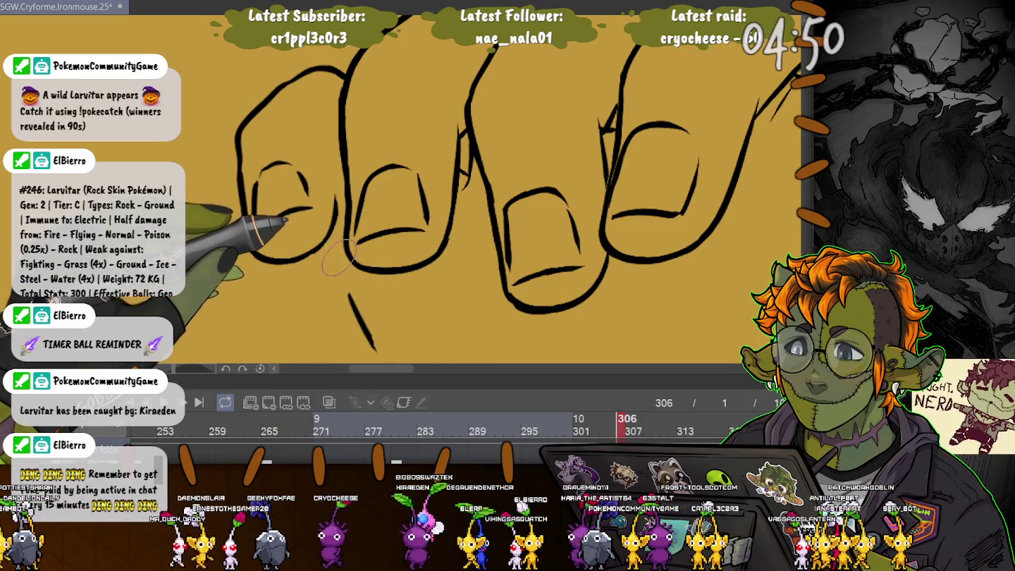
Draw a short stroke joining the broken fingernail line, then zoom out.
{"action": "left_click_drag", "start_coordinate": [349, 296], "coordinate": [327, 243]}
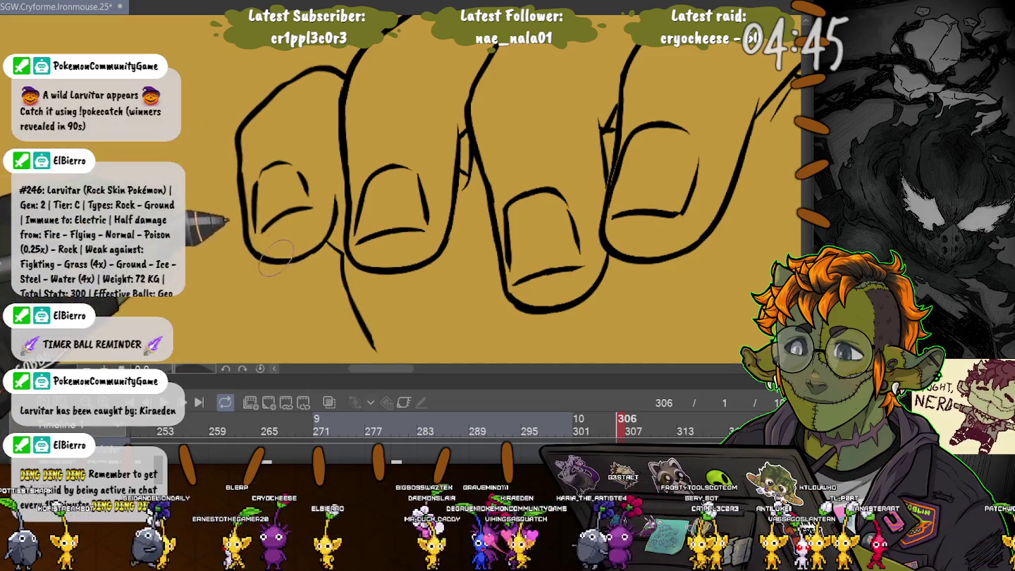
{"action": "scroll", "coordinate": [257, 165], "scroll_direction": "down", "scroll_amount": 2}
{"action": "scroll", "coordinate": [257, 165], "scroll_direction": "down", "scroll_amount": 2}
{"action": "scroll", "coordinate": [258, 167], "scroll_direction": "down", "scroll_amount": 2}
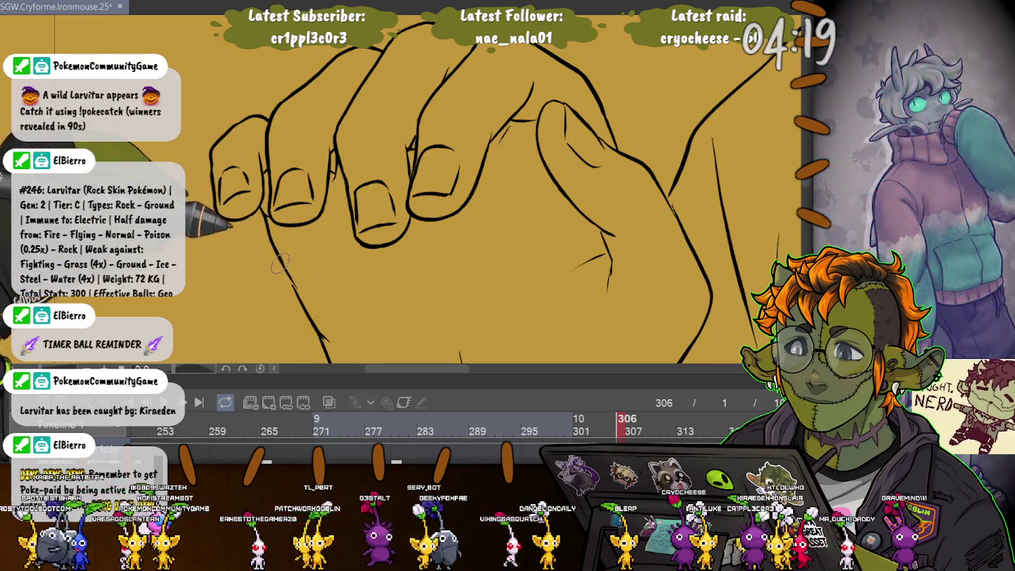
Redraw the missing section of the finger's ink line, then adjust the zoom.
{"action": "mouse_move", "coordinate": [256, 246]}
{"action": "left_mouse_down"}
{"action": "mouse_move", "coordinate": [232, 187]}
{"action": "mouse_move", "coordinate": [306, 276]}
{"action": "left_mouse_up"}
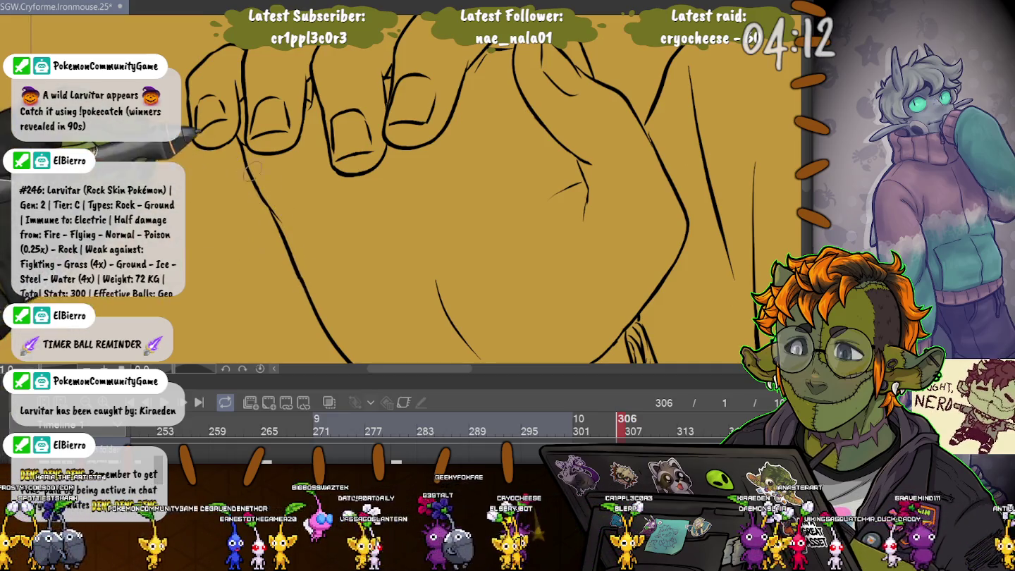
{"action": "left_click_drag", "start_coordinate": [281, 223], "coordinate": [308, 291]}
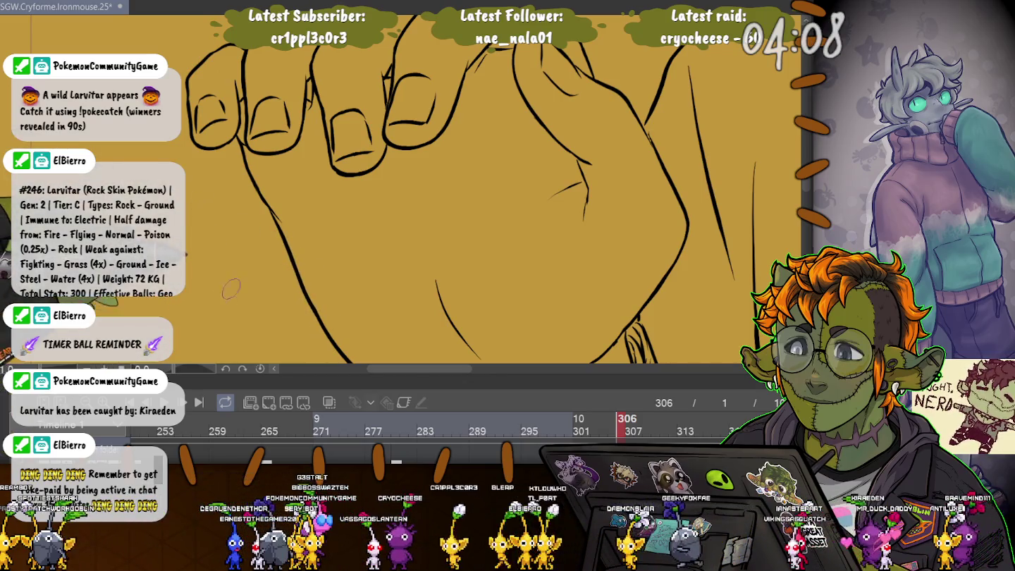
{"action": "scroll", "coordinate": [332, 344], "scroll_direction": "down", "scroll_amount": 3}
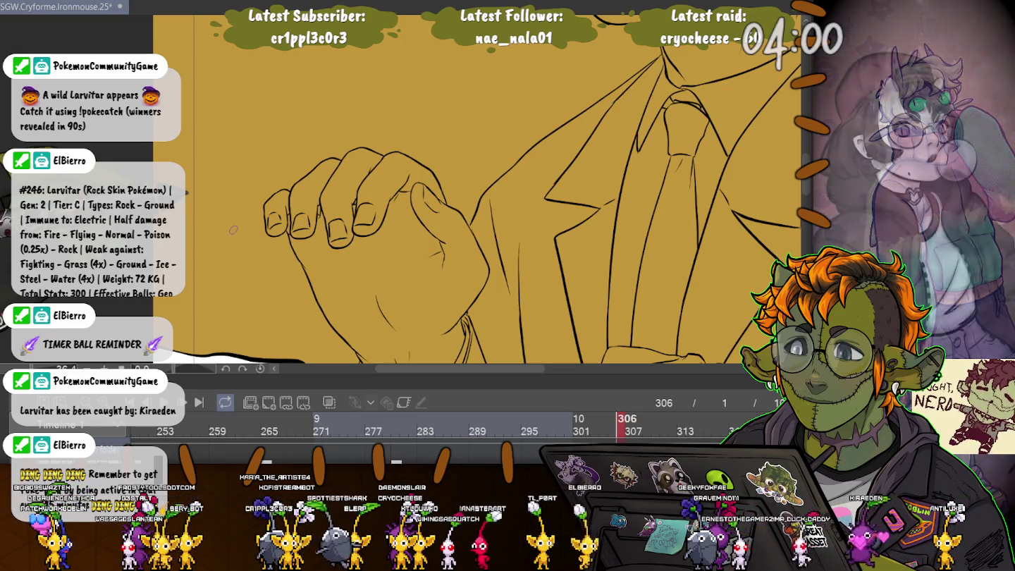
{"action": "scroll", "coordinate": [310, 237], "scroll_direction": "up", "scroll_amount": 6}
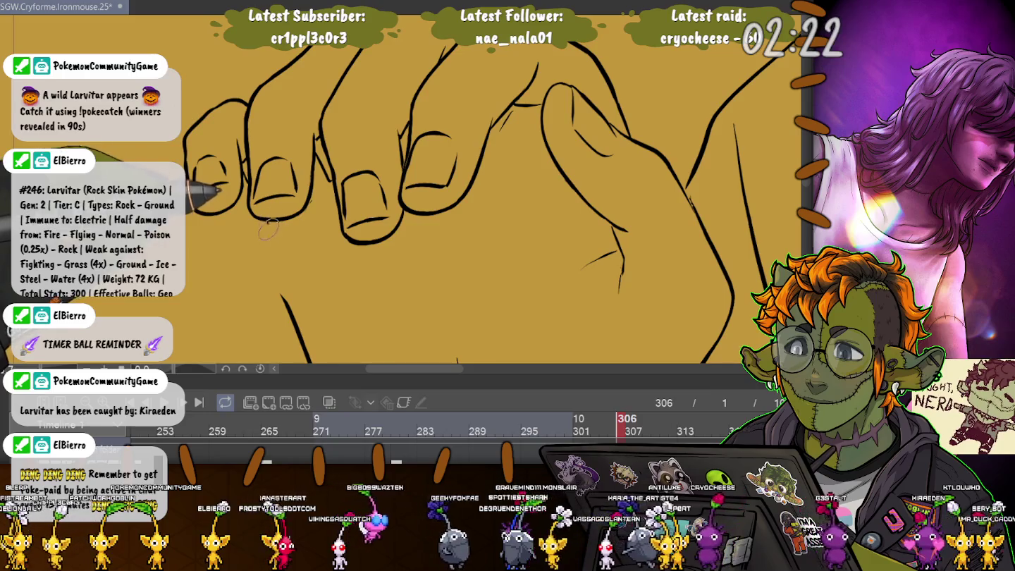
Pan down past the clasped hand toward the fist and adjust the zoom.
{"action": "left_click_drag", "start_coordinate": [268, 229], "coordinate": [214, 129]}
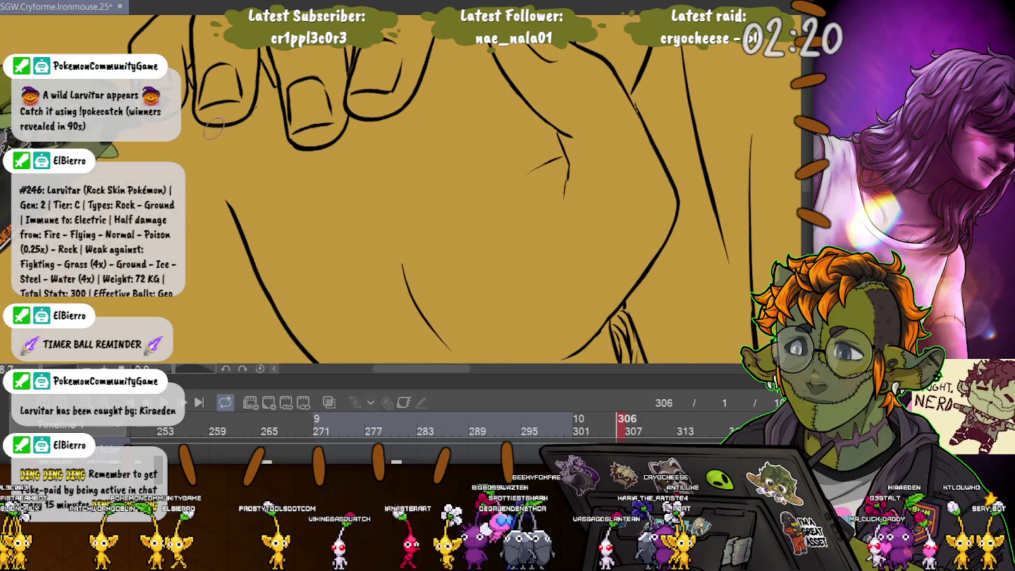
{"action": "left_click_drag", "start_coordinate": [332, 232], "coordinate": [285, 134]}
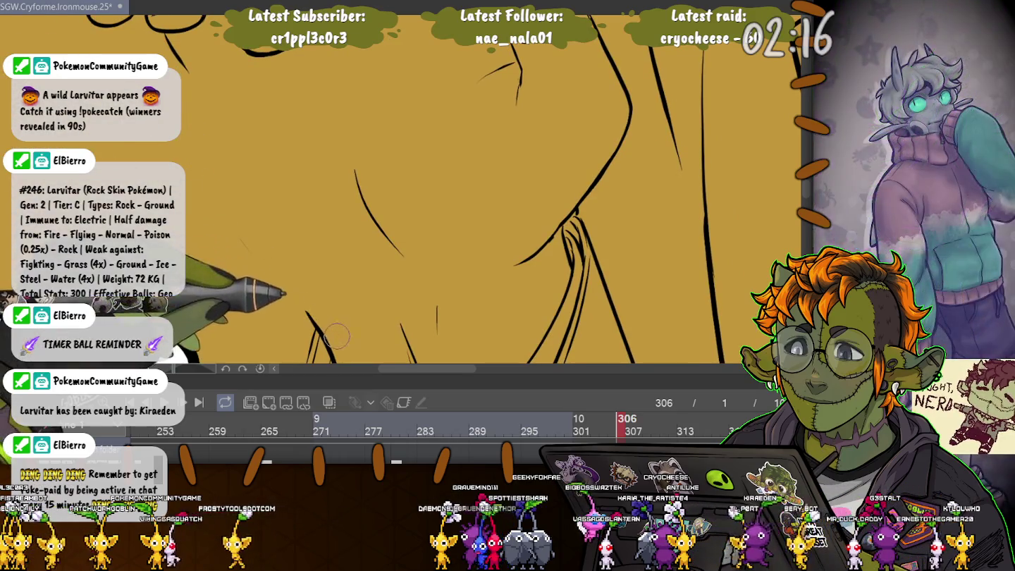
{"action": "scroll", "coordinate": [401, 183], "scroll_direction": "up", "scroll_amount": 3}
{"action": "scroll", "coordinate": [410, 190], "scroll_direction": "down", "scroll_amount": 2}
{"action": "scroll", "coordinate": [410, 190], "scroll_direction": "down", "scroll_amount": 1}
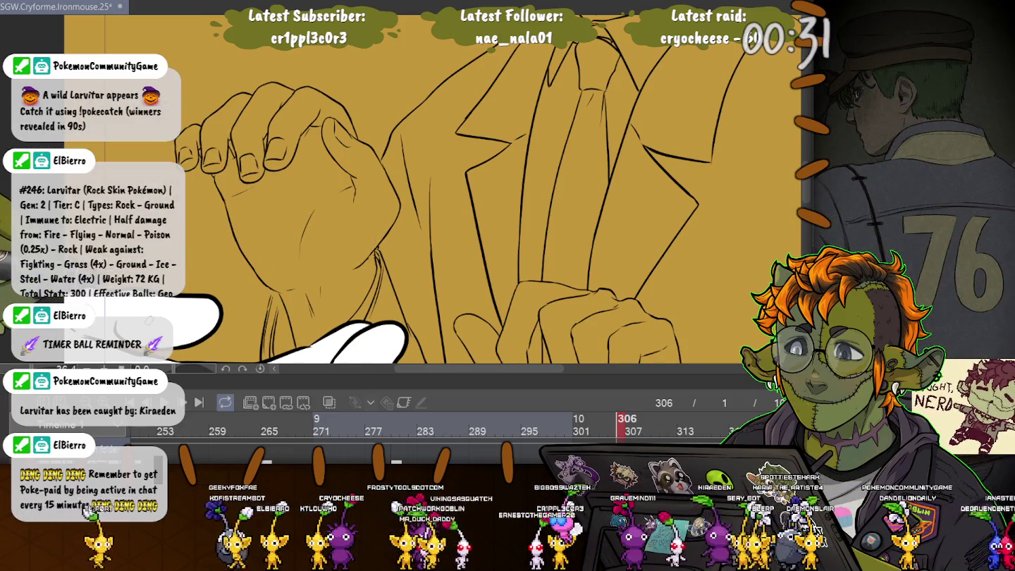
{"action": "scroll", "coordinate": [225, 249], "scroll_direction": "up", "scroll_amount": 3}
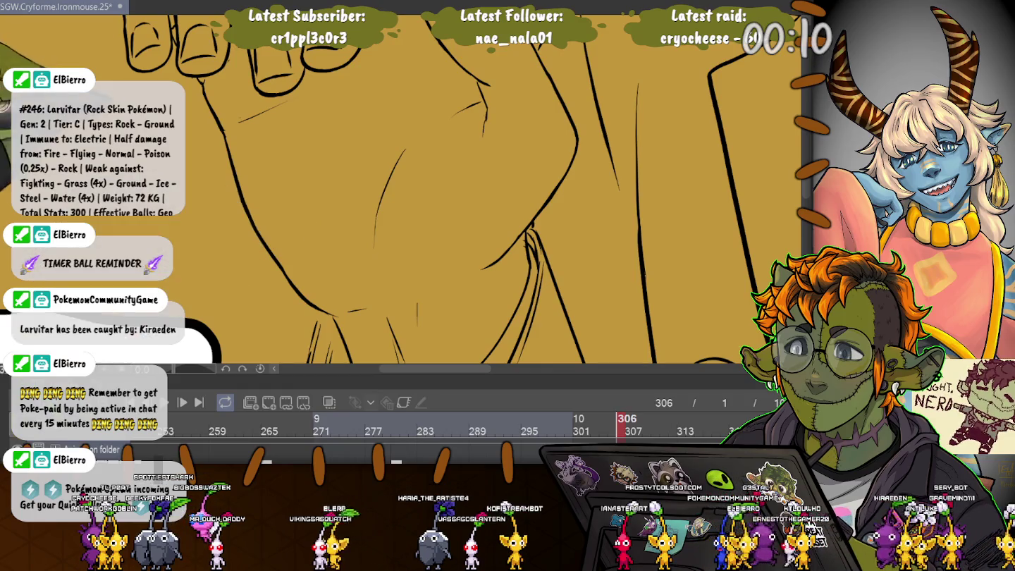
Zoom out and pan between the clasped fingers, the white glove and the other hand.
{"action": "key", "text": "ctrl+minus"}
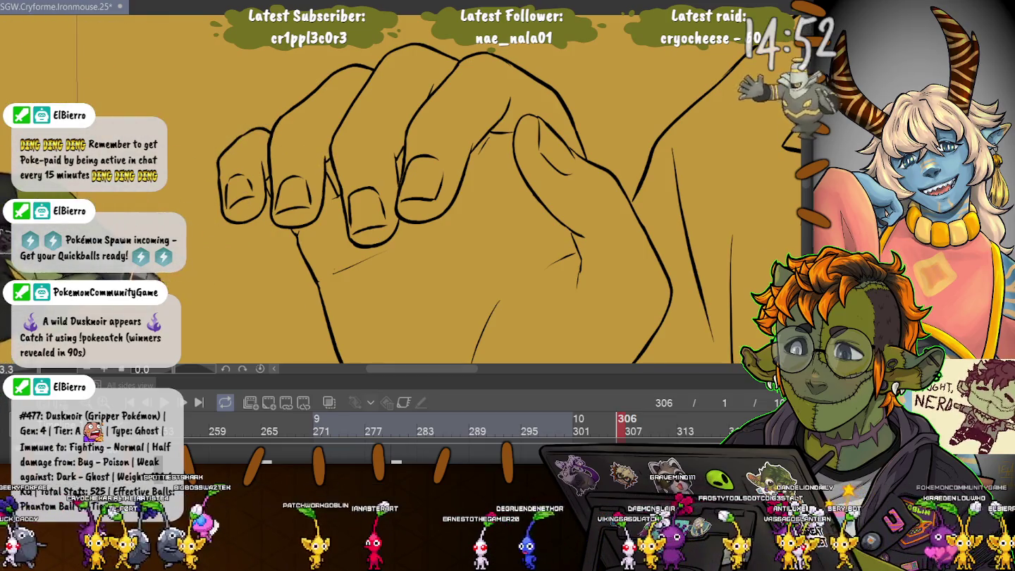
{"action": "left_click_drag", "start_coordinate": [303, 300], "coordinate": [318, 163]}
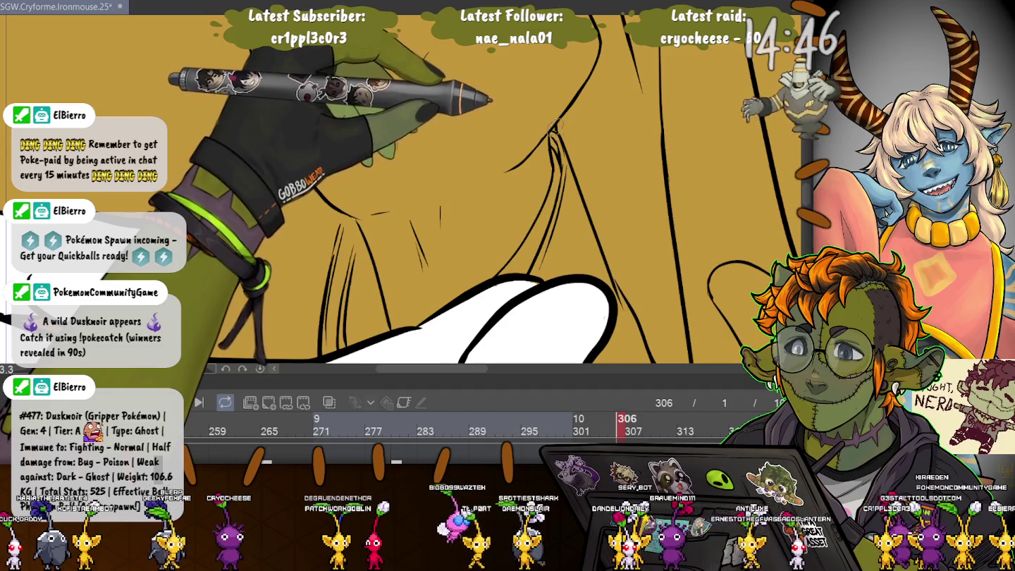
{"action": "left_click_drag", "start_coordinate": [493, 105], "coordinate": [296, 215]}
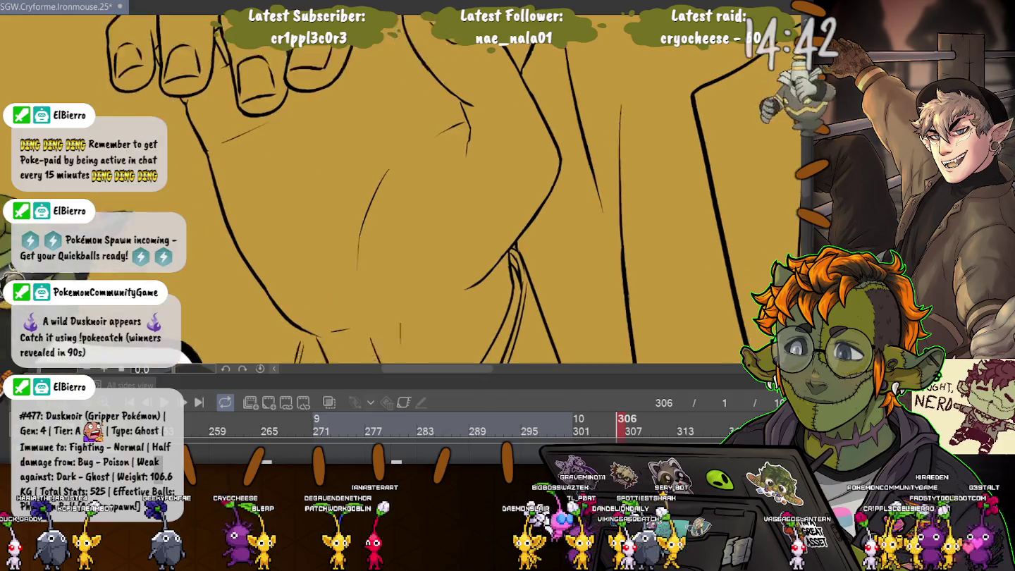
{"action": "left_click_drag", "start_coordinate": [469, 58], "coordinate": [386, 128]}
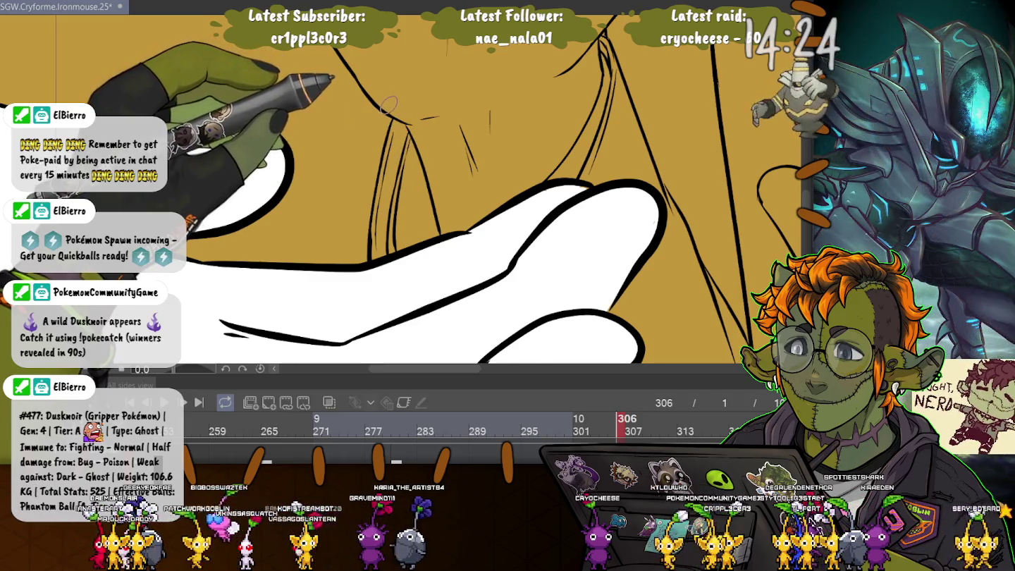
{"action": "mouse_move", "coordinate": [402, 86]}
{"action": "left_mouse_down"}
{"action": "mouse_move", "coordinate": [401, 164]}
{"action": "mouse_move", "coordinate": [338, 212]}
{"action": "left_mouse_up"}
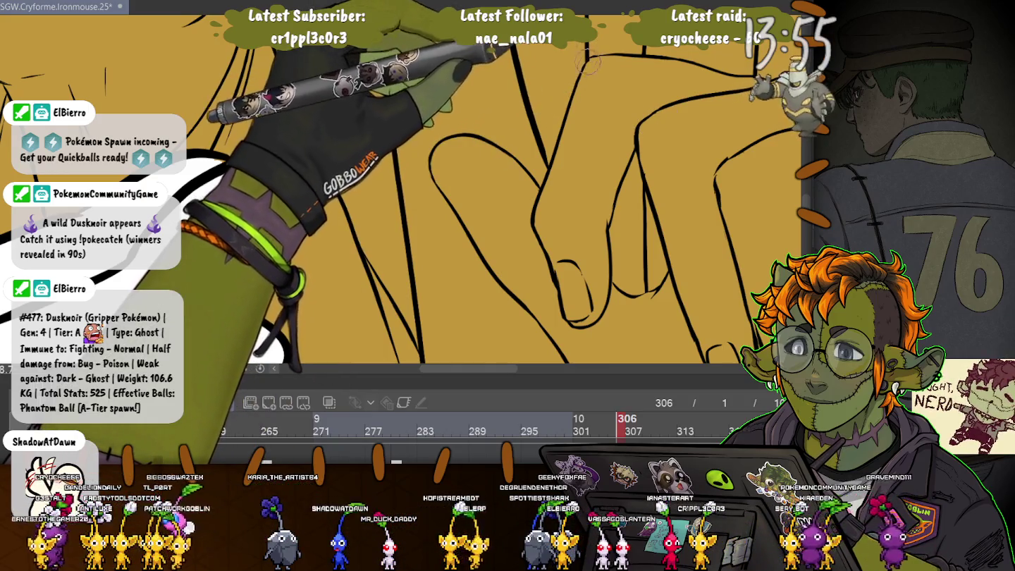
Pan across the hand reaching toward the lapel to its fingertips, then zoom out.
{"action": "scroll", "coordinate": [537, 92], "scroll_direction": "up", "scroll_amount": 2}
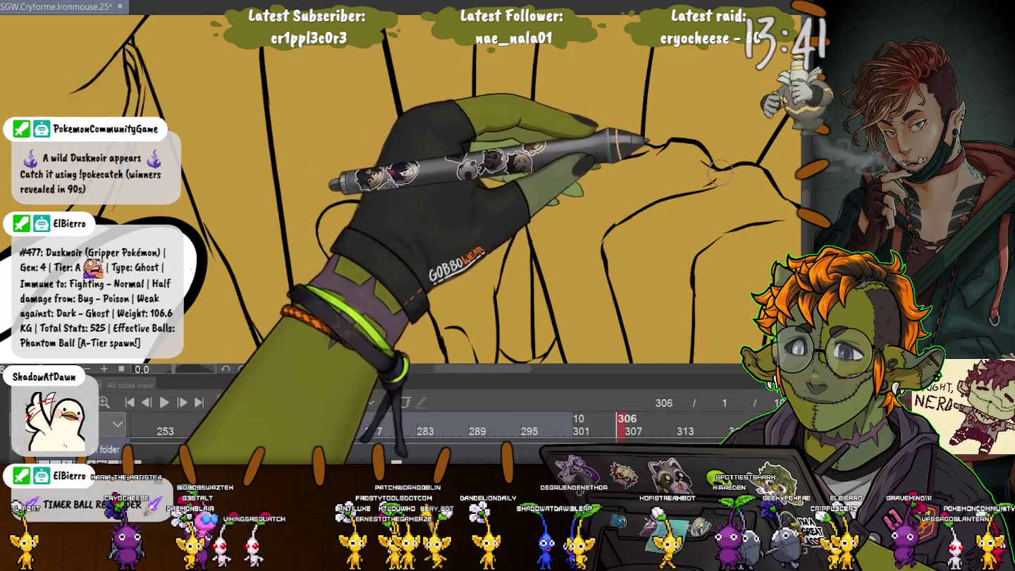
{"action": "left_click_drag", "start_coordinate": [702, 161], "coordinate": [592, 105]}
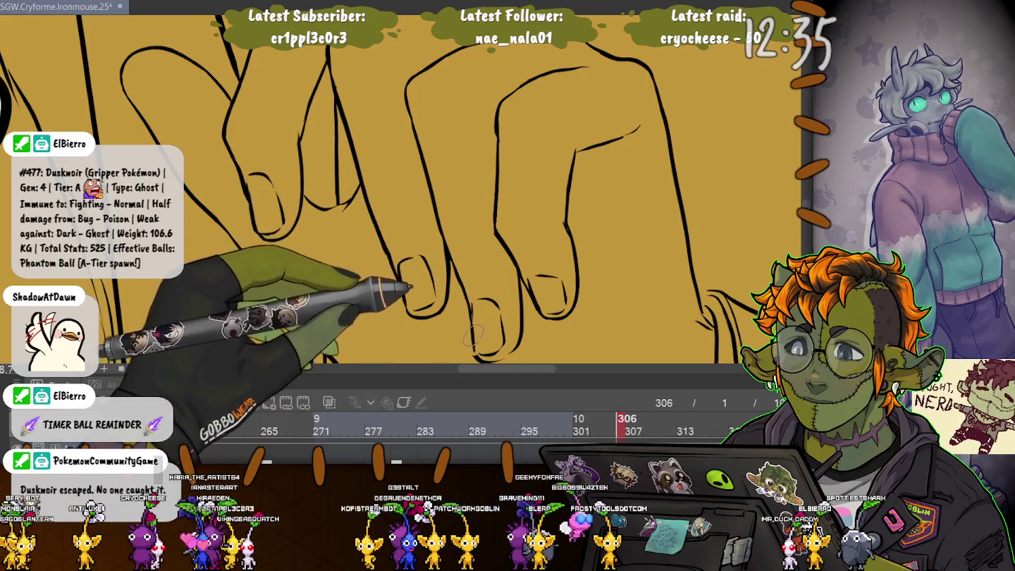
{"action": "left_click_drag", "start_coordinate": [434, 311], "coordinate": [437, 232]}
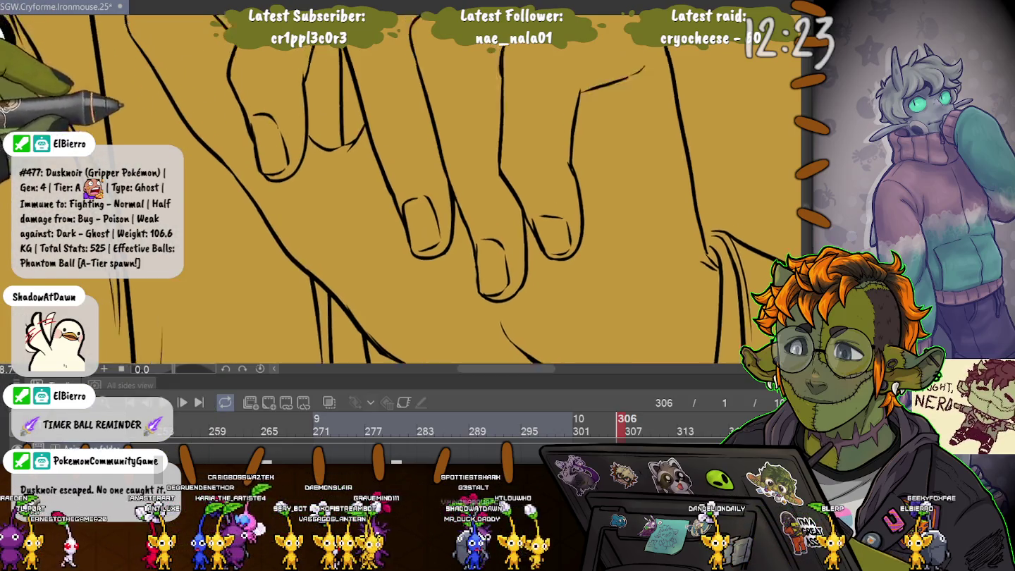
{"action": "left_click_drag", "start_coordinate": [509, 212], "coordinate": [340, 255]}
{"action": "left_click_drag", "start_coordinate": [451, 296], "coordinate": [508, 134]}
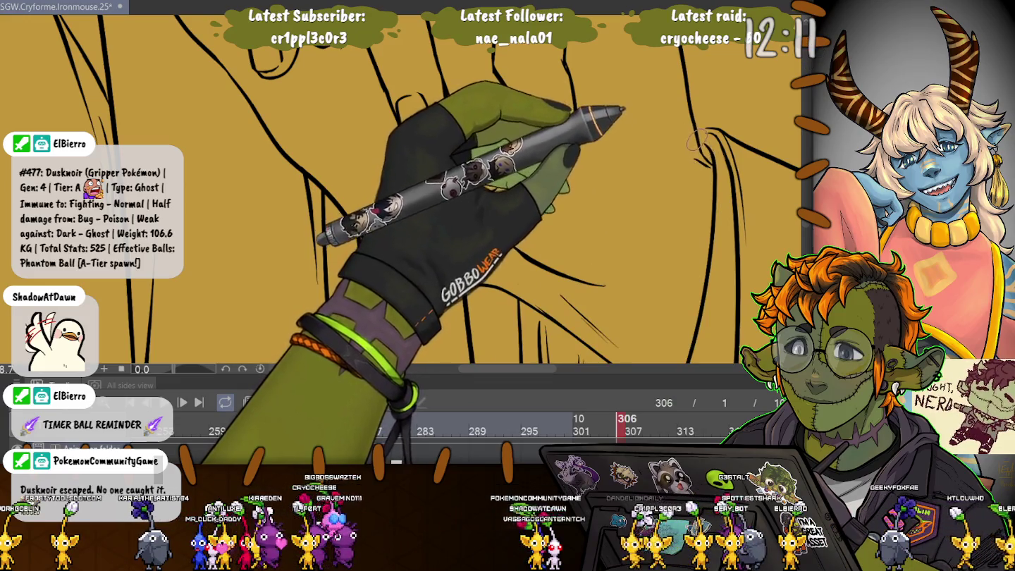
{"action": "scroll", "coordinate": [402, 190], "scroll_direction": "up", "scroll_amount": 3}
{"action": "scroll", "coordinate": [388, 190], "scroll_direction": "down", "scroll_amount": 3}
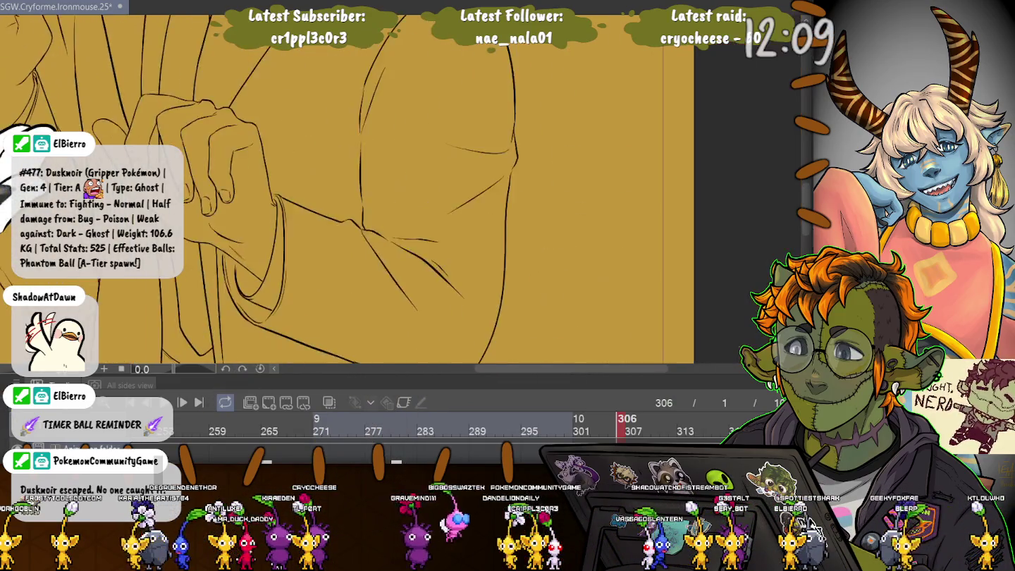
{"action": "scroll", "coordinate": [387, 190], "scroll_direction": "down", "scroll_amount": 3}
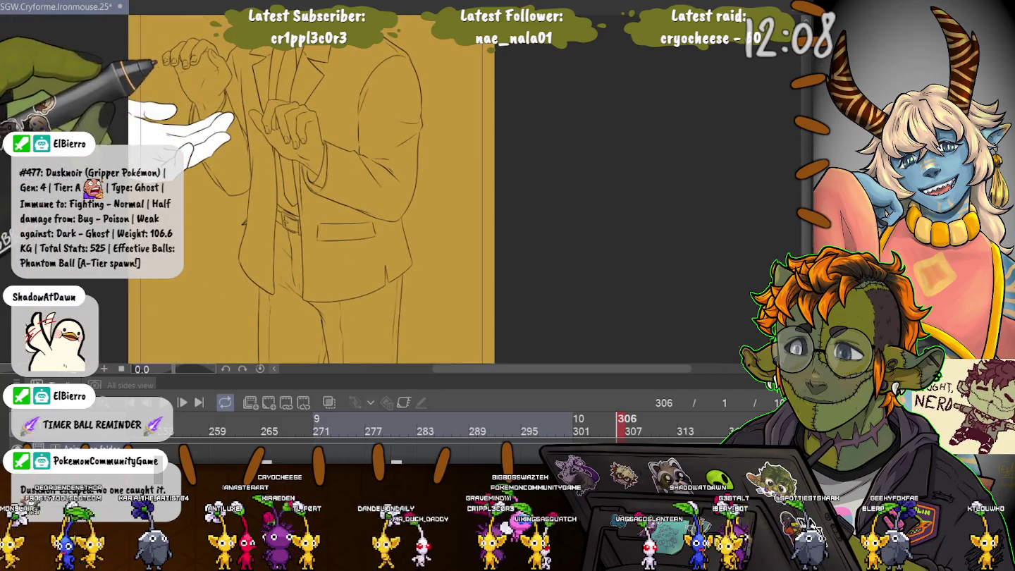
{"action": "scroll", "coordinate": [310, 191], "scroll_direction": "up", "scroll_amount": 3}
{"action": "left_click_drag", "start_coordinate": [231, 257], "coordinate": [274, 194]}
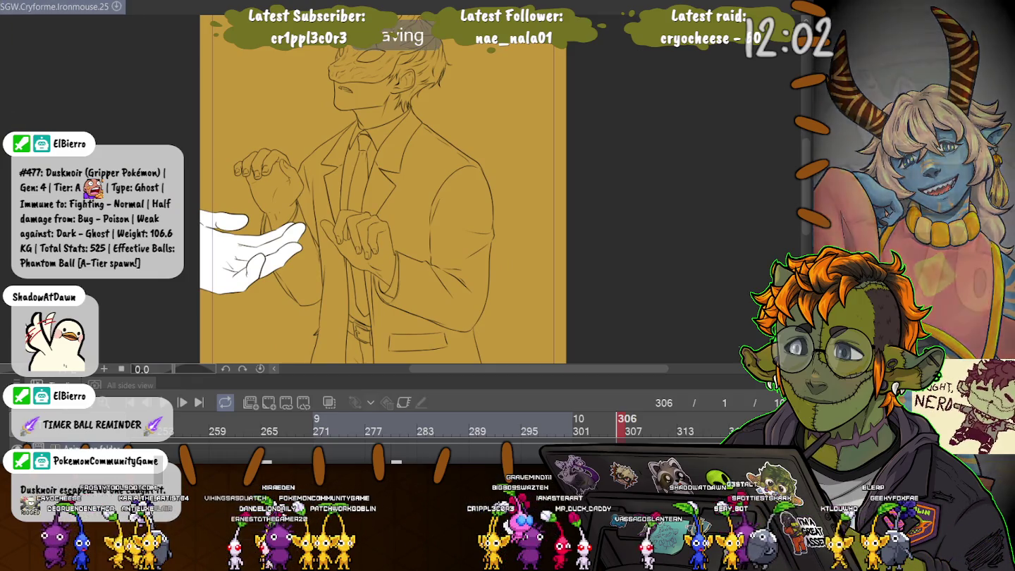
{"action": "left_click", "coordinate": [397, 421]}
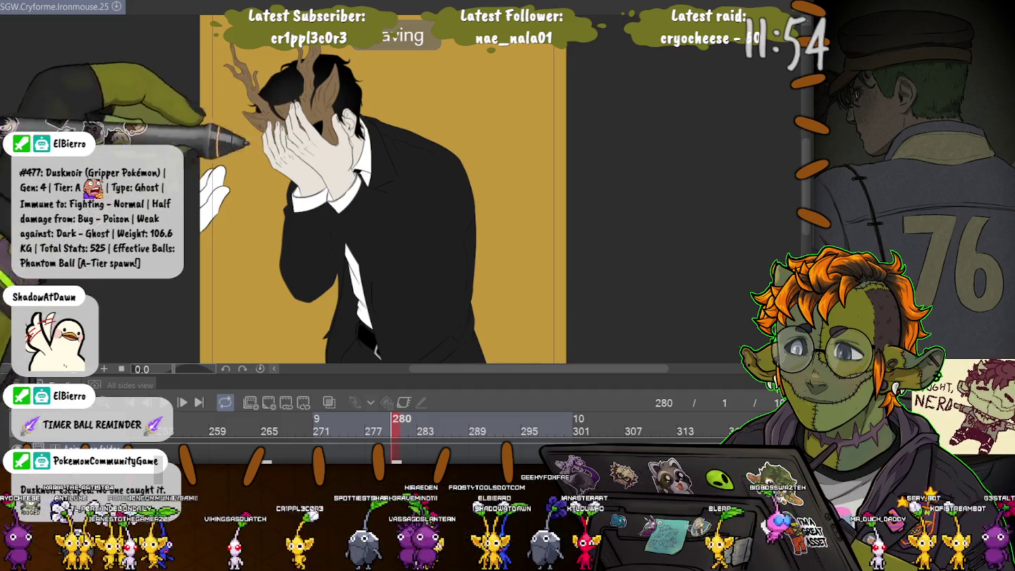
{"action": "scroll", "coordinate": [317, 141], "scroll_direction": "up", "scroll_amount": 2}
{"action": "scroll", "coordinate": [317, 141], "scroll_direction": "up", "scroll_amount": 3}
{"action": "scroll", "coordinate": [317, 141], "scroll_direction": "up", "scroll_amount": 2}
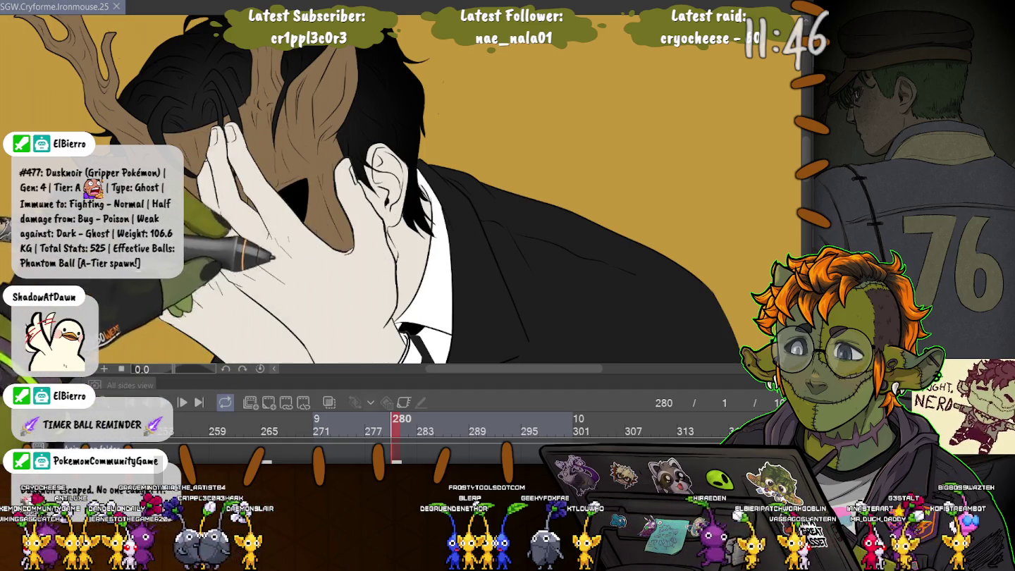
{"action": "scroll", "coordinate": [387, 183], "scroll_direction": "down", "scroll_amount": 5}
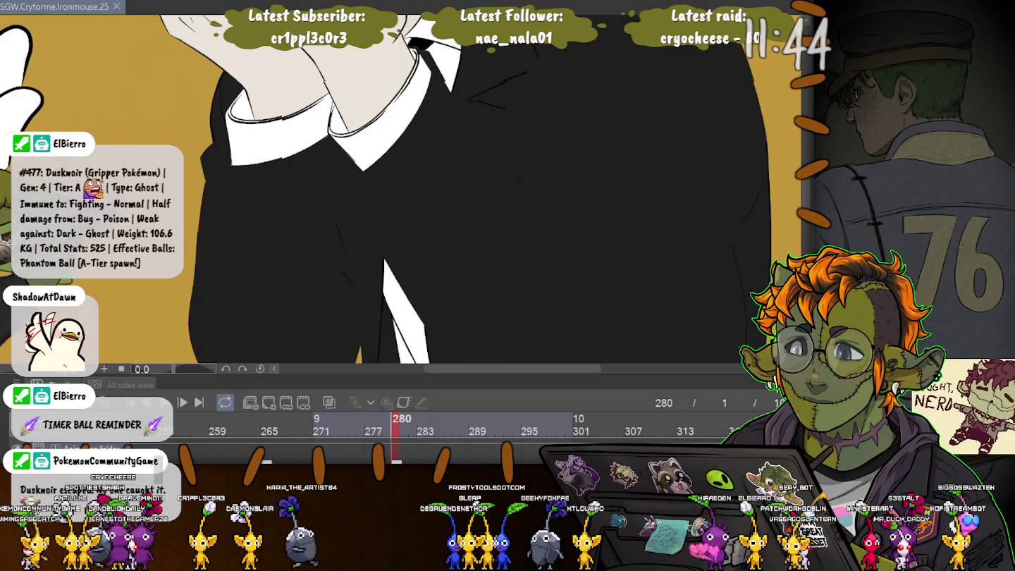
{"action": "scroll", "coordinate": [387, 183], "scroll_direction": "down", "scroll_amount": 5}
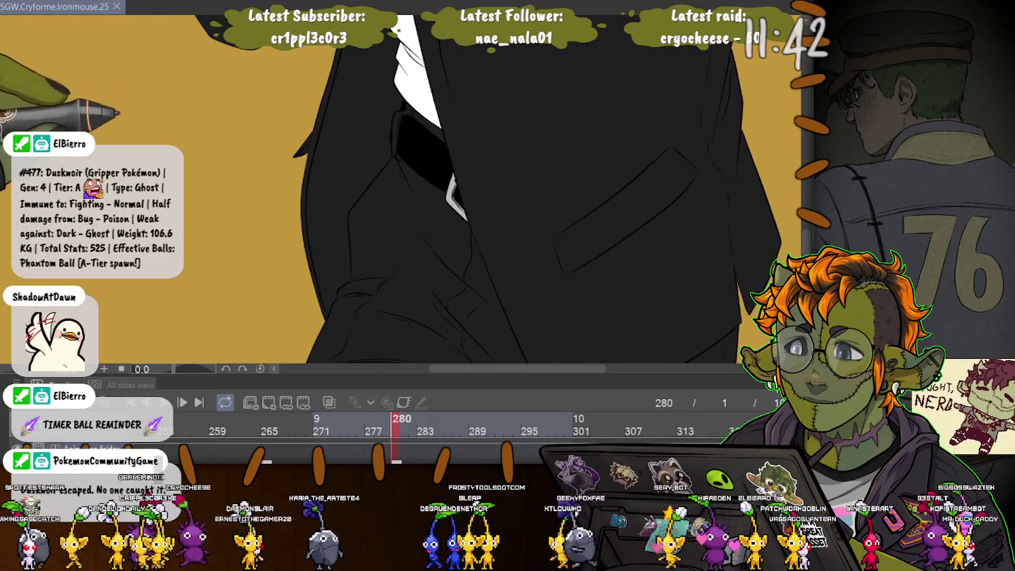
{"action": "scroll", "coordinate": [388, 183], "scroll_direction": "down", "scroll_amount": 5}
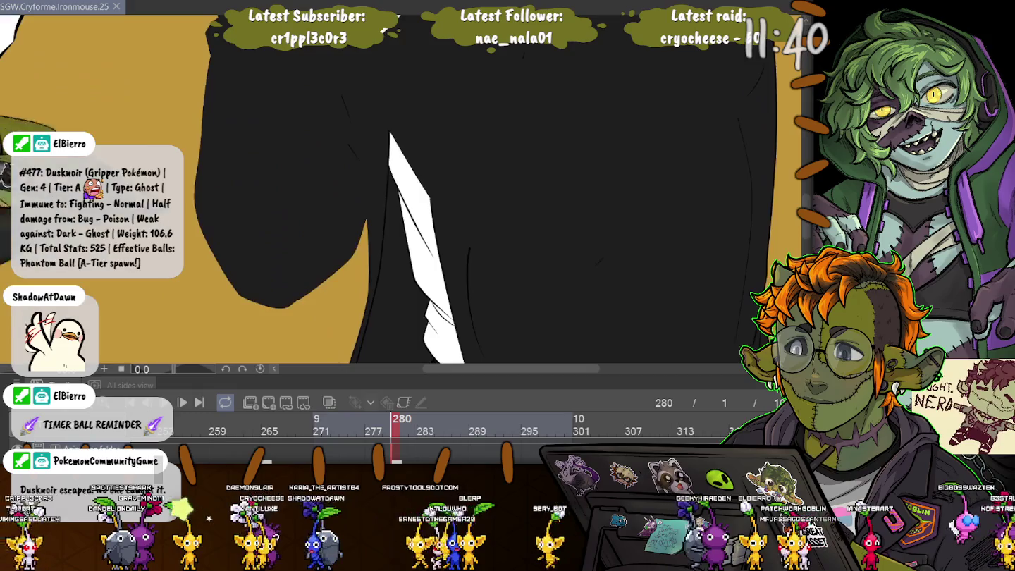
{"action": "scroll", "coordinate": [388, 191], "scroll_direction": "up", "scroll_amount": 5}
{"action": "scroll", "coordinate": [388, 191], "scroll_direction": "up", "scroll_amount": 3}
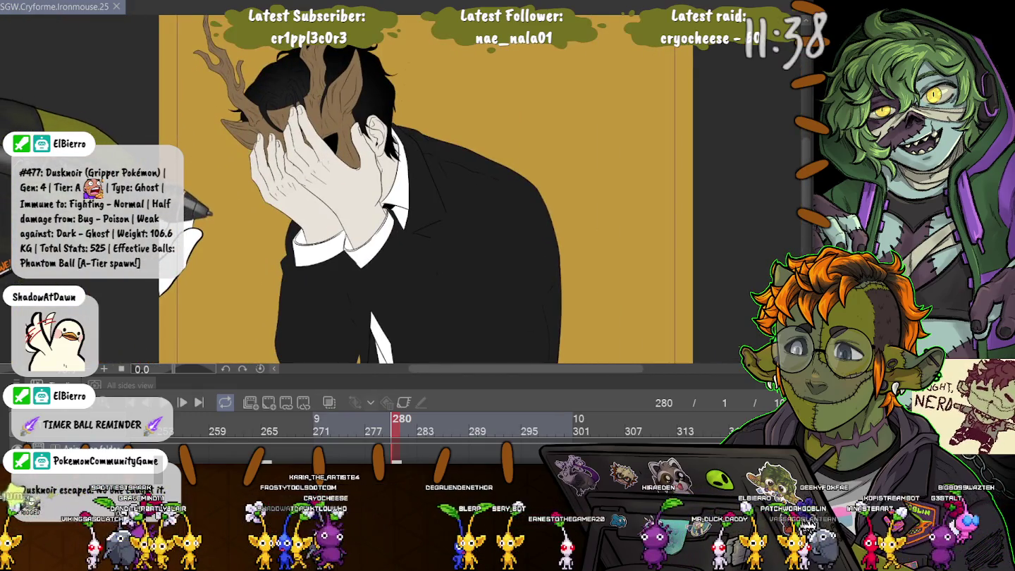
{"action": "left_click", "coordinate": [225, 423]}
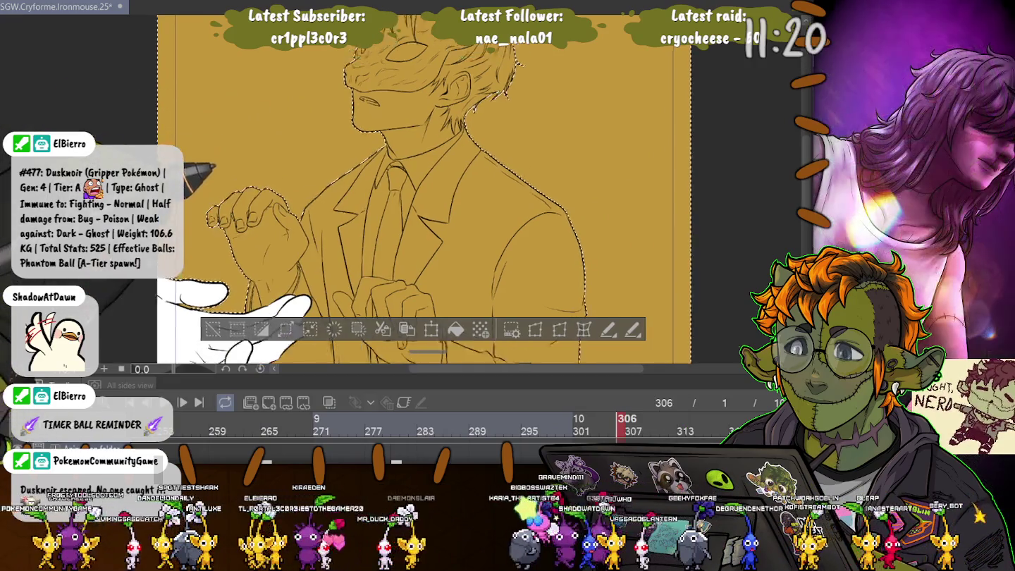
Pan over the hands, legs and torso to check the selection outline.
{"action": "left_click_drag", "start_coordinate": [422, 212], "coordinate": [529, 64]}
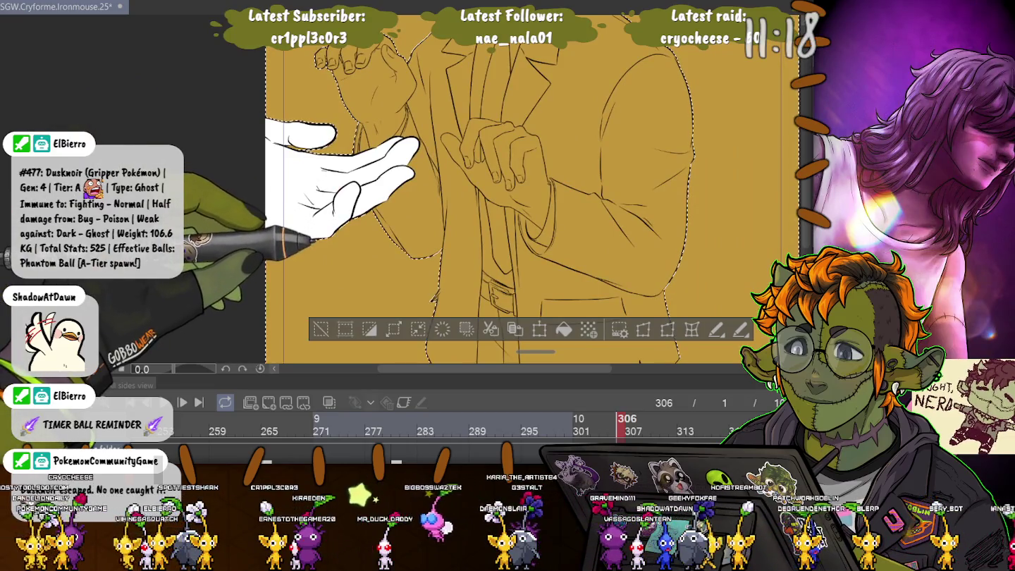
{"action": "left_click_drag", "start_coordinate": [422, 282], "coordinate": [439, 57]}
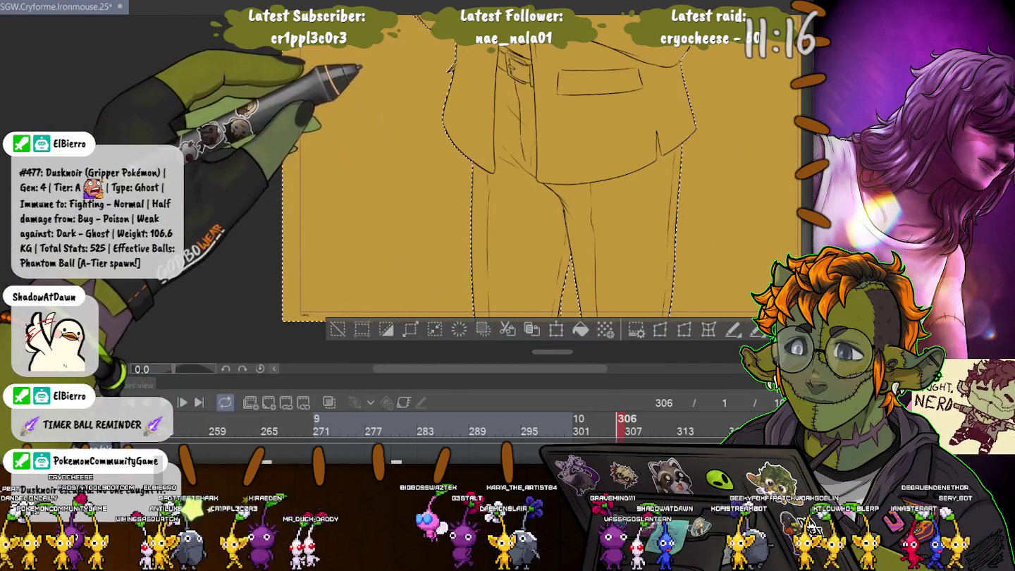
{"action": "left_click_drag", "start_coordinate": [361, 70], "coordinate": [423, 282]}
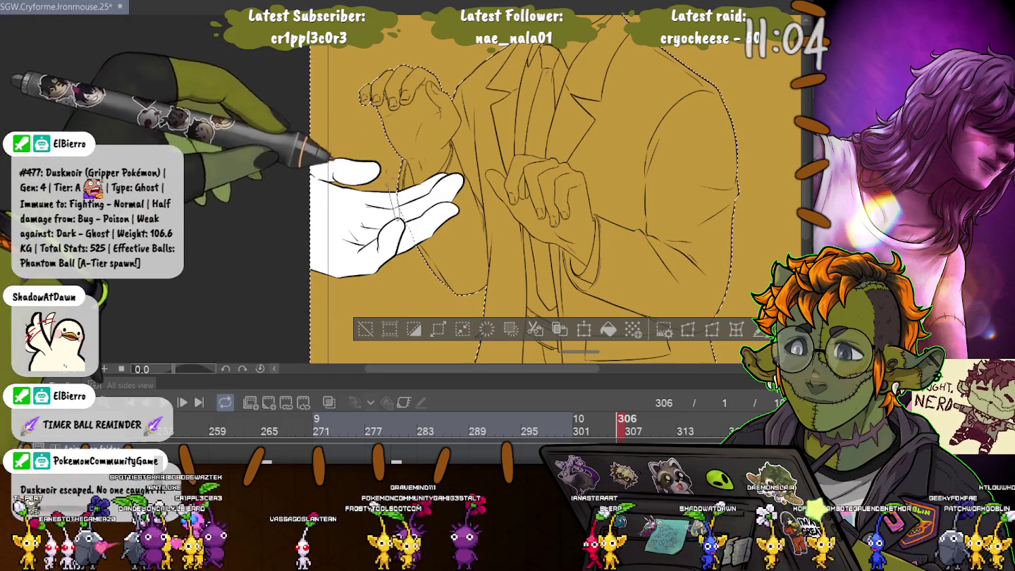
{"action": "scroll", "coordinate": [522, 190], "scroll_direction": "up", "scroll_amount": 5}
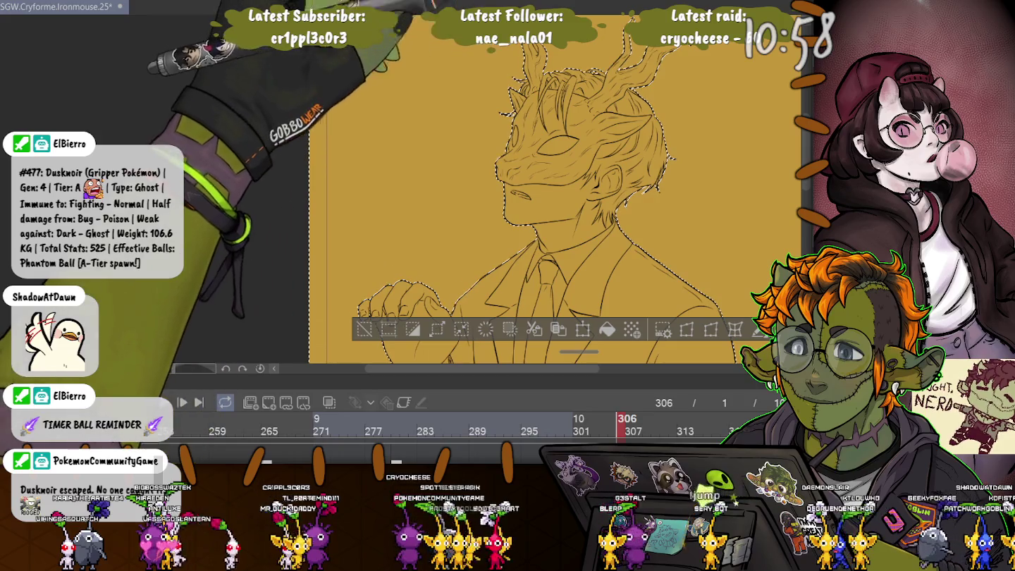
Inspect the selection around the antler tops and face, then zoom out to the whole figure.
{"action": "left_click_drag", "start_coordinate": [563, 176], "coordinate": [574, 247]}
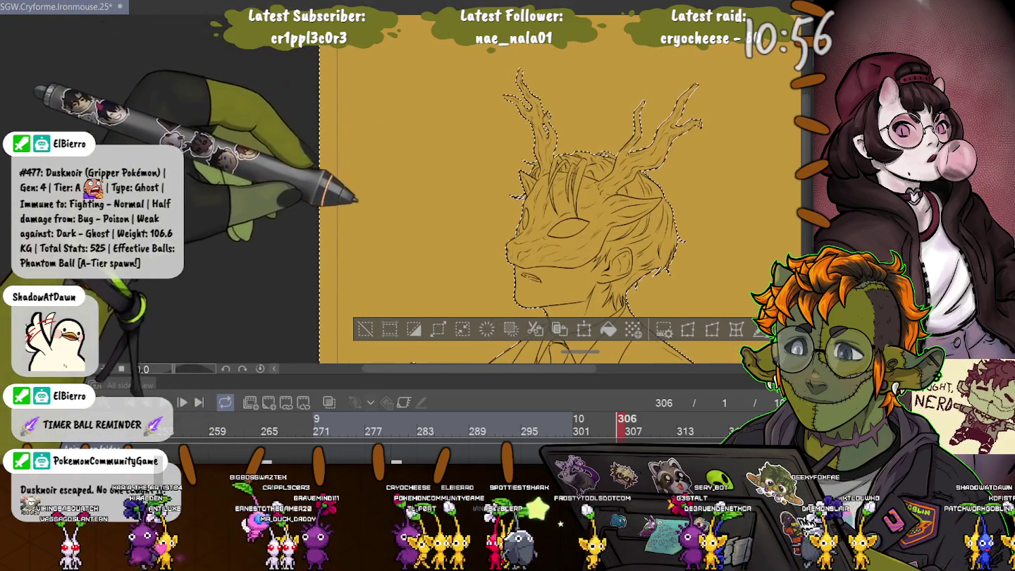
{"action": "scroll", "coordinate": [600, 212], "scroll_direction": "up", "scroll_amount": 3}
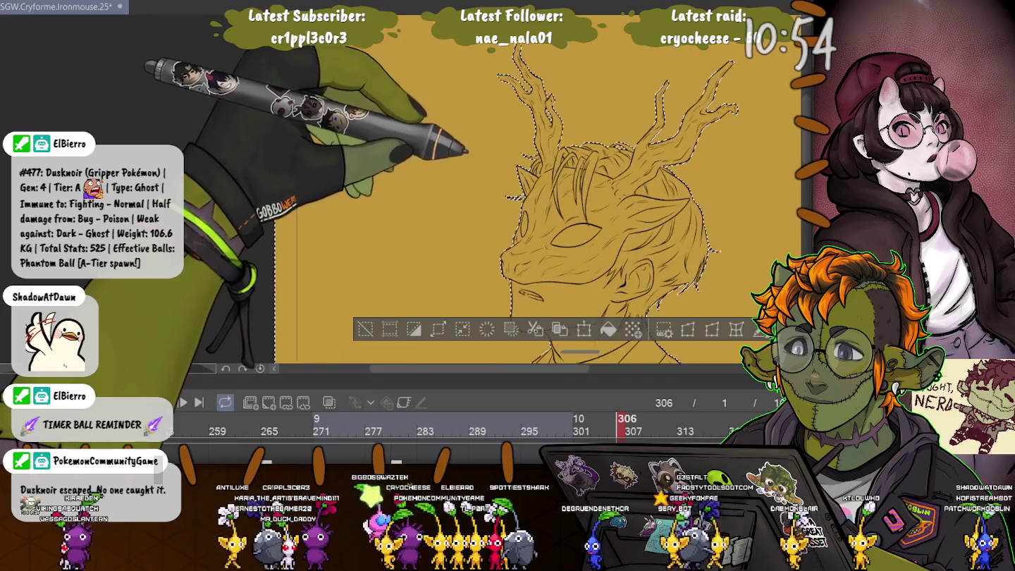
{"action": "scroll", "coordinate": [634, 213], "scroll_direction": "up", "scroll_amount": 3}
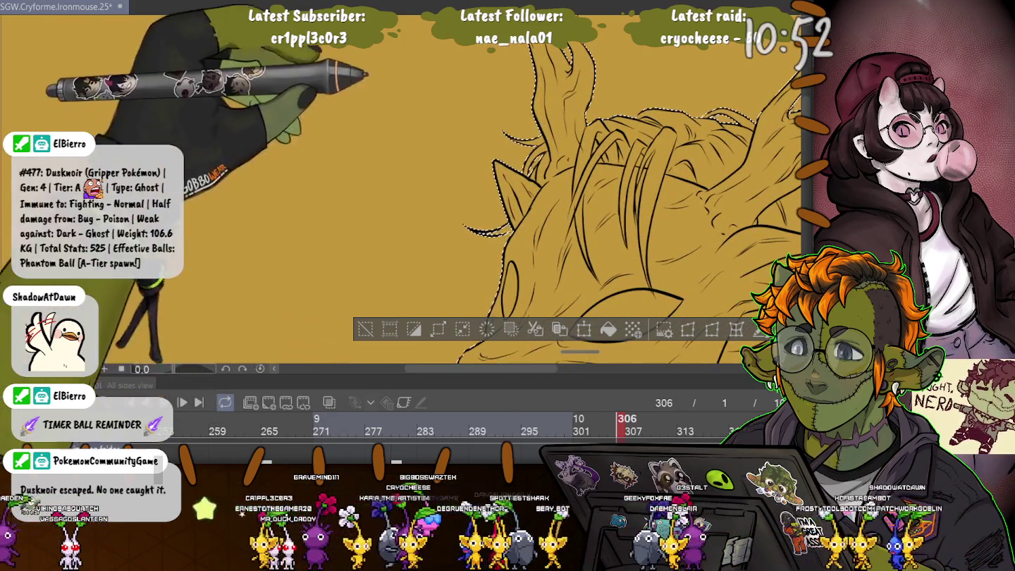
{"action": "left_click_drag", "start_coordinate": [563, 283], "coordinate": [564, 105]}
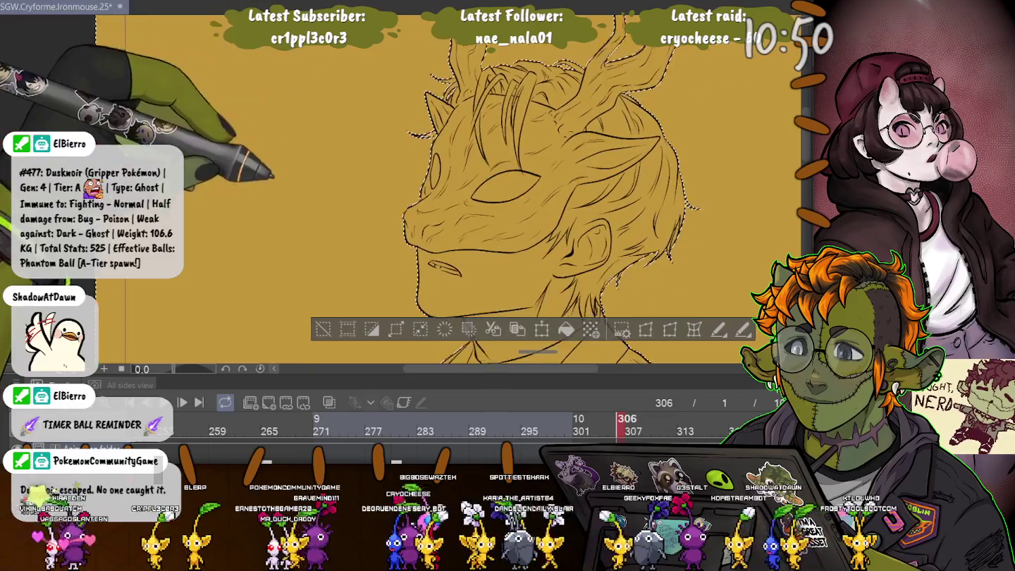
{"action": "scroll", "coordinate": [452, 176], "scroll_direction": "up", "scroll_amount": 1}
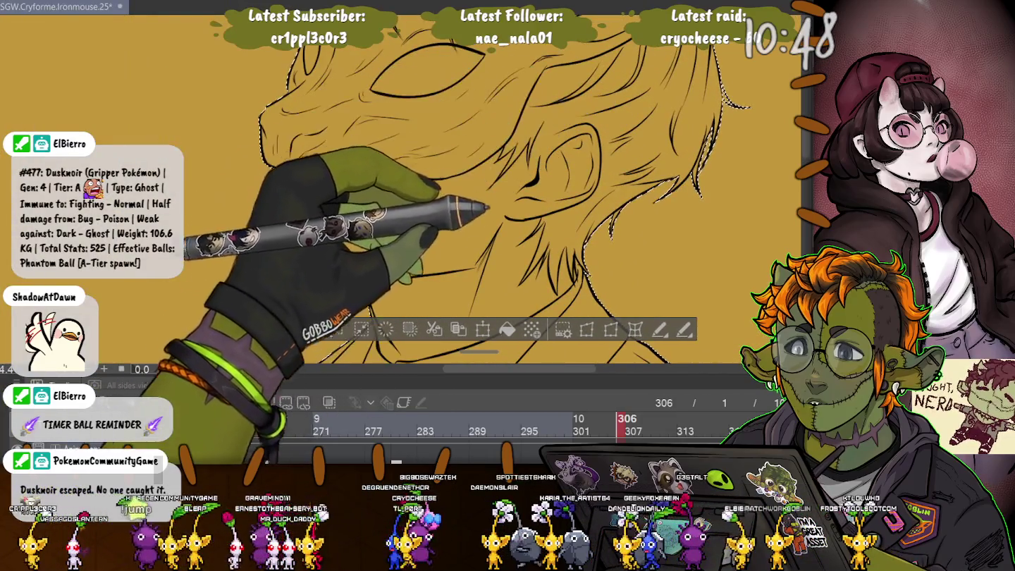
{"action": "scroll", "coordinate": [451, 177], "scroll_direction": "down", "scroll_amount": 3}
{"action": "scroll", "coordinate": [451, 176], "scroll_direction": "down", "scroll_amount": 2}
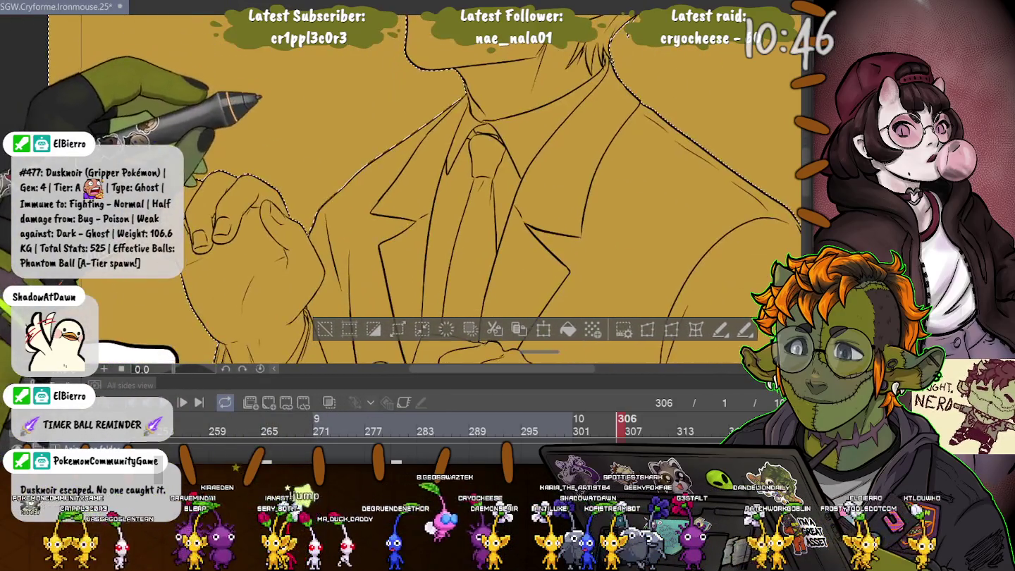
{"action": "scroll", "coordinate": [451, 176], "scroll_direction": "down", "scroll_amount": 2}
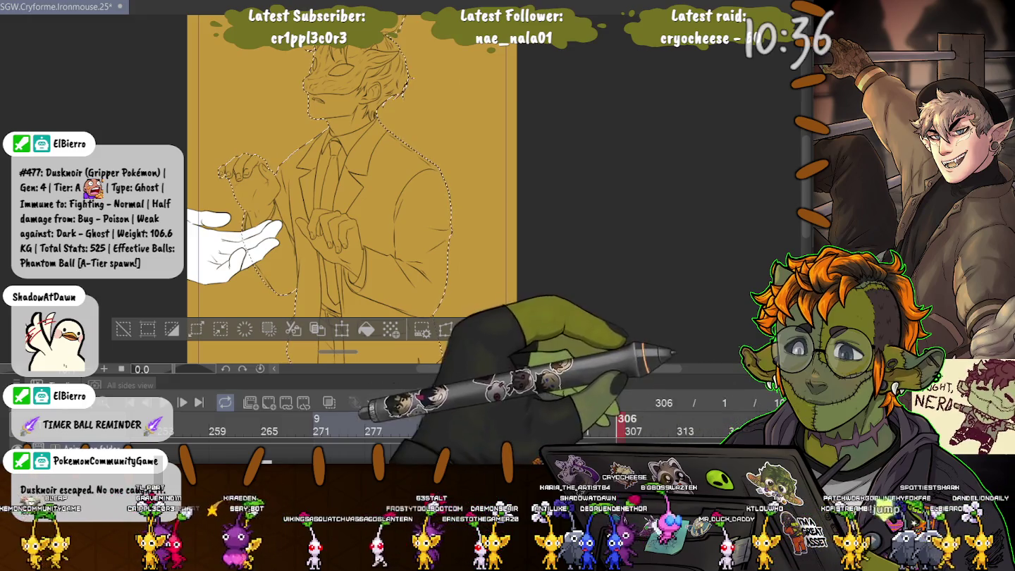
Fill the selected figure with flat dark grey, clear the selection, and zoom in on the hands.
{"action": "left_click", "coordinate": [365, 330]}
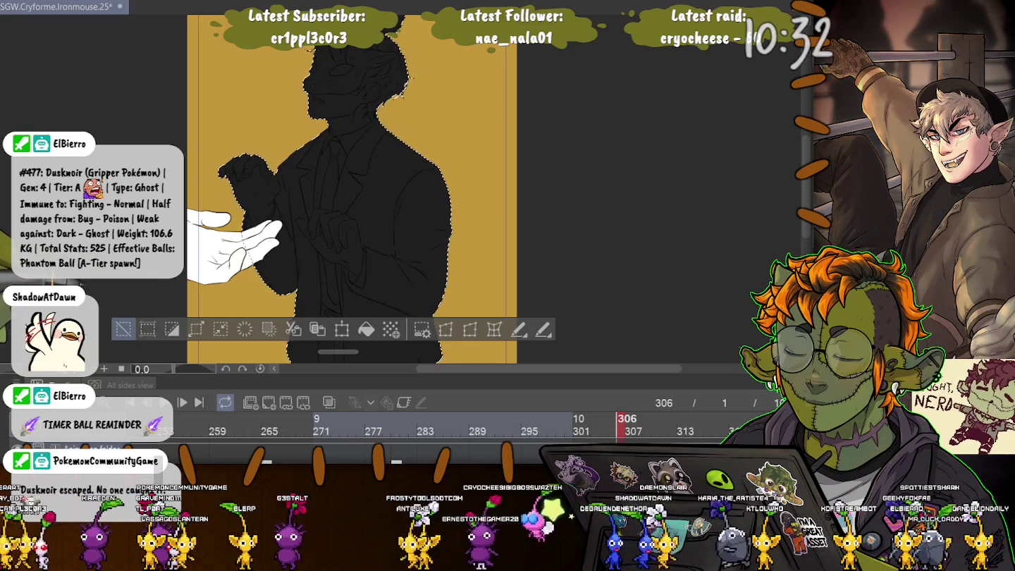
{"action": "key", "text": "ctrl+d"}
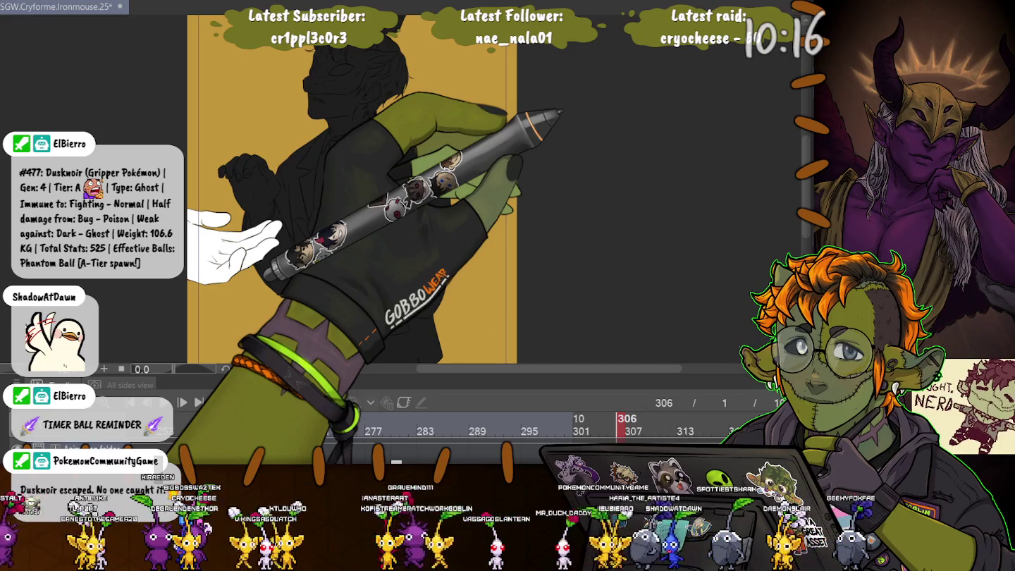
{"action": "scroll", "coordinate": [366, 113], "scroll_direction": "up", "scroll_amount": 3}
{"action": "scroll", "coordinate": [366, 113], "scroll_direction": "up", "scroll_amount": 3}
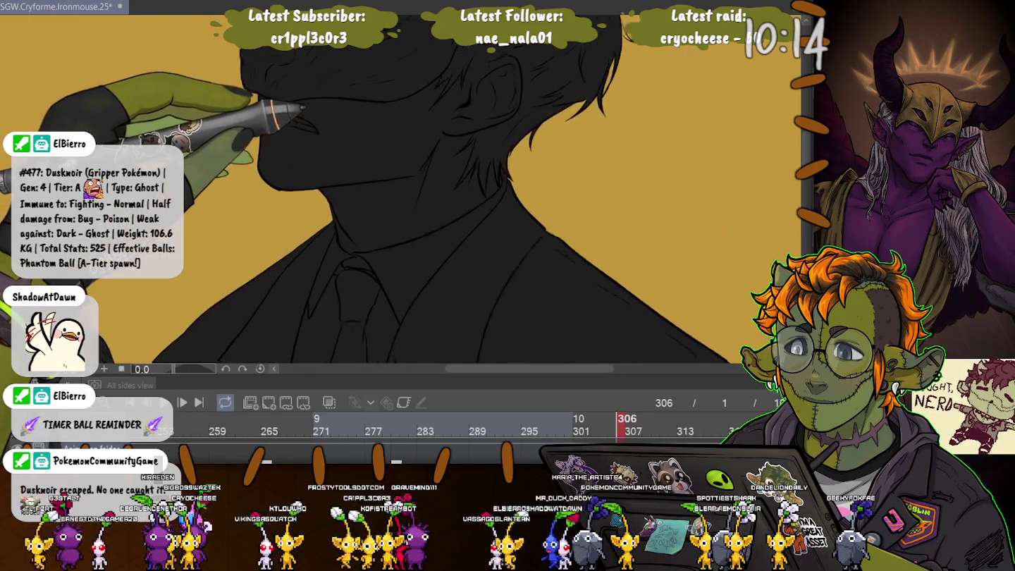
{"action": "scroll", "coordinate": [356, 71], "scroll_direction": "up", "scroll_amount": 2}
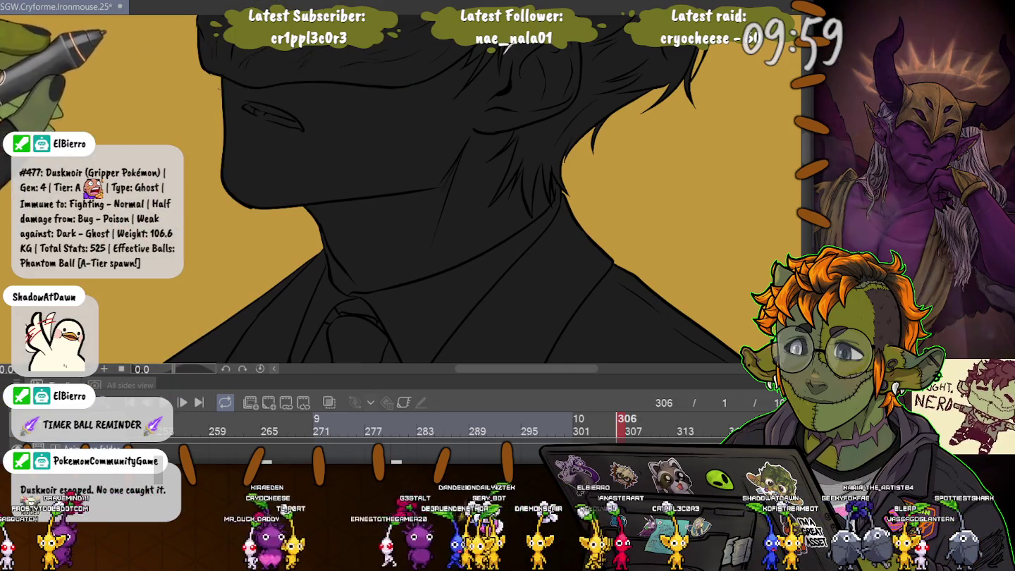
{"action": "scroll", "coordinate": [493, 212], "scroll_direction": "up", "scroll_amount": 5}
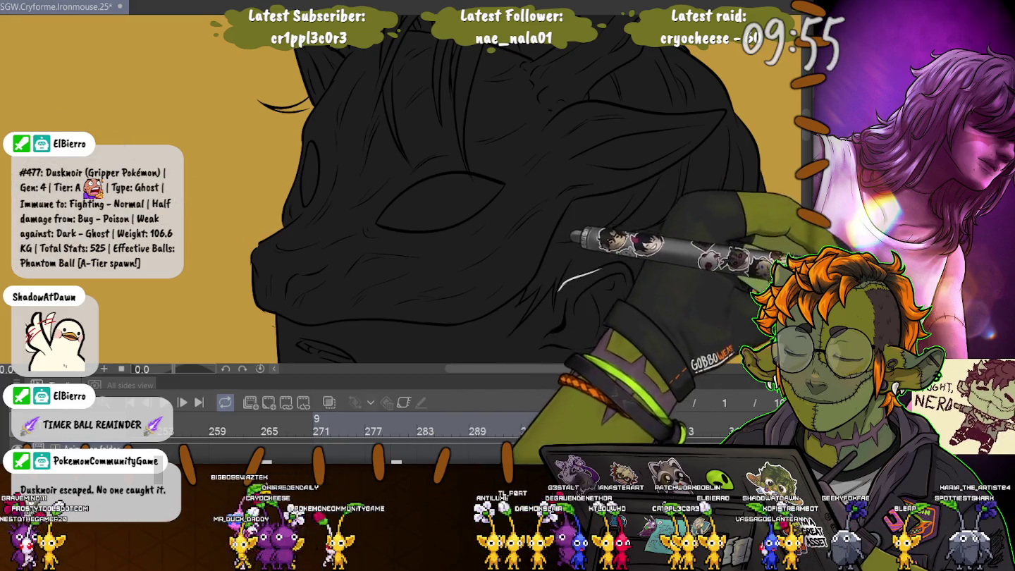
{"action": "scroll", "coordinate": [254, 233], "scroll_direction": "down", "scroll_amount": 3}
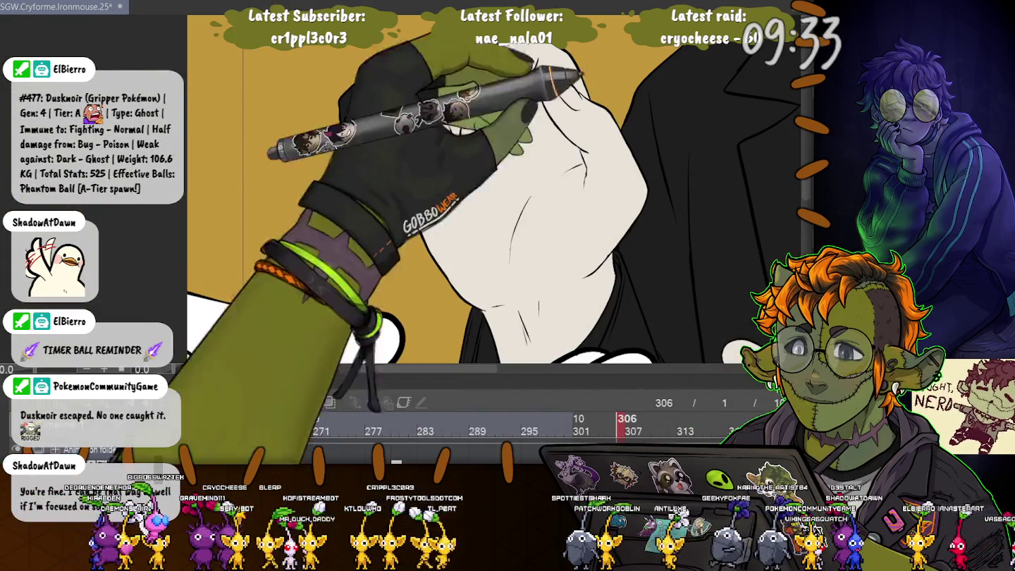
Flat the gloved fingers and hands cream and the shirt white, panning down the coat.
{"action": "left_click", "coordinate": [395, 105]}
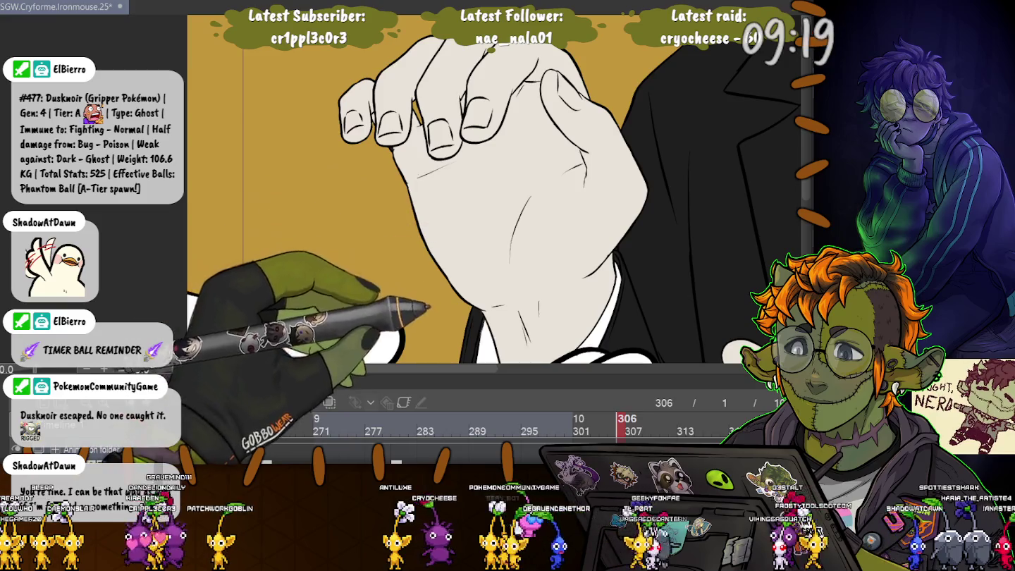
{"action": "scroll", "coordinate": [494, 190], "scroll_direction": "down", "scroll_amount": 3}
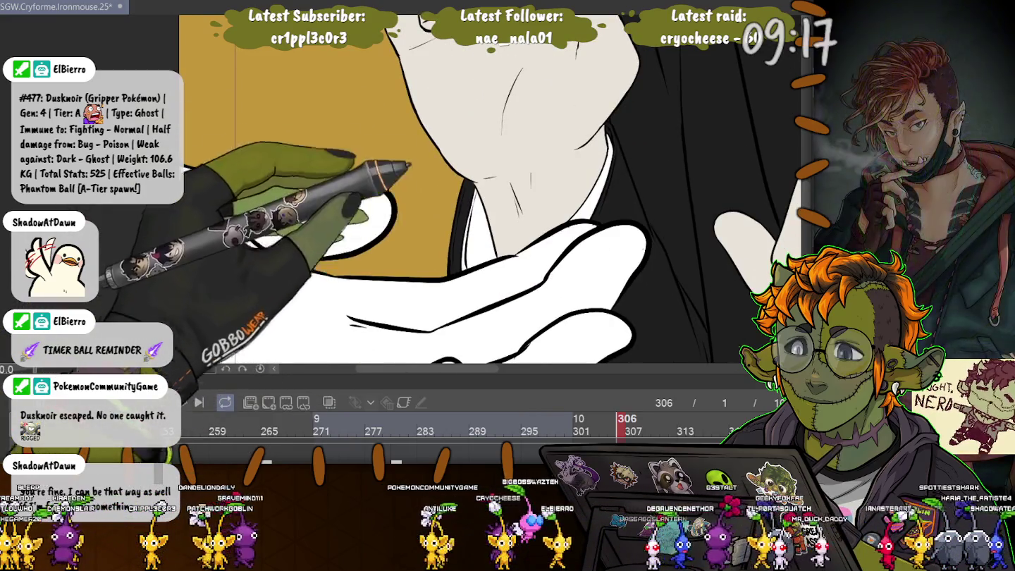
{"action": "scroll", "coordinate": [493, 191], "scroll_direction": "down", "scroll_amount": 3}
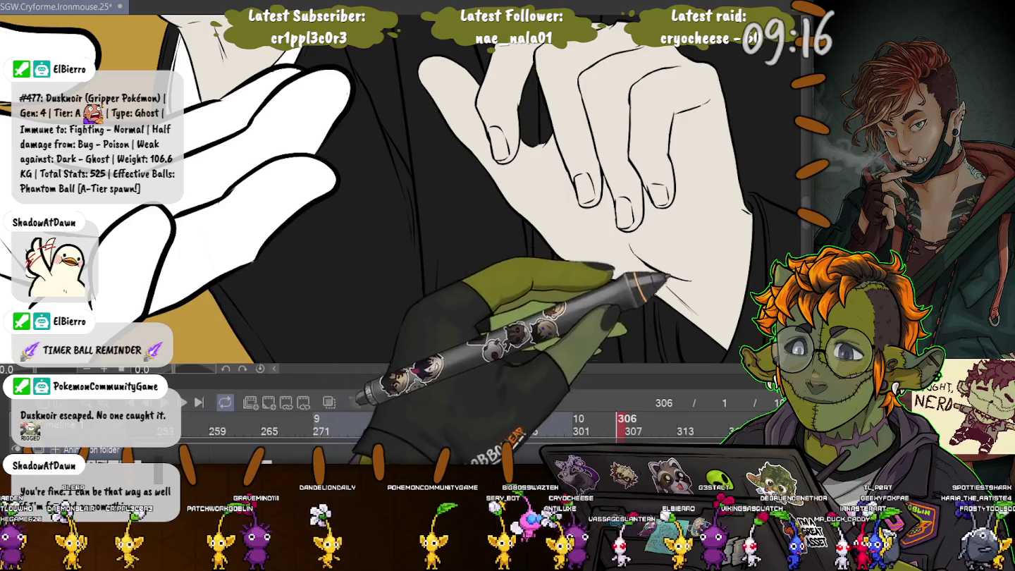
{"action": "scroll", "coordinate": [406, 190], "scroll_direction": "up", "scroll_amount": 3}
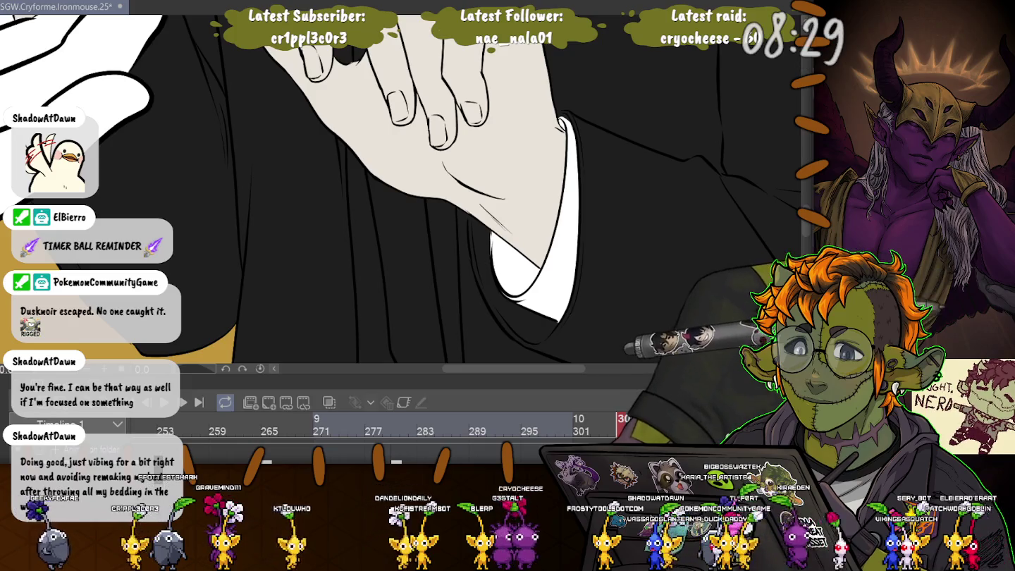
{"action": "scroll", "coordinate": [422, 190], "scroll_direction": "down", "scroll_amount": 5}
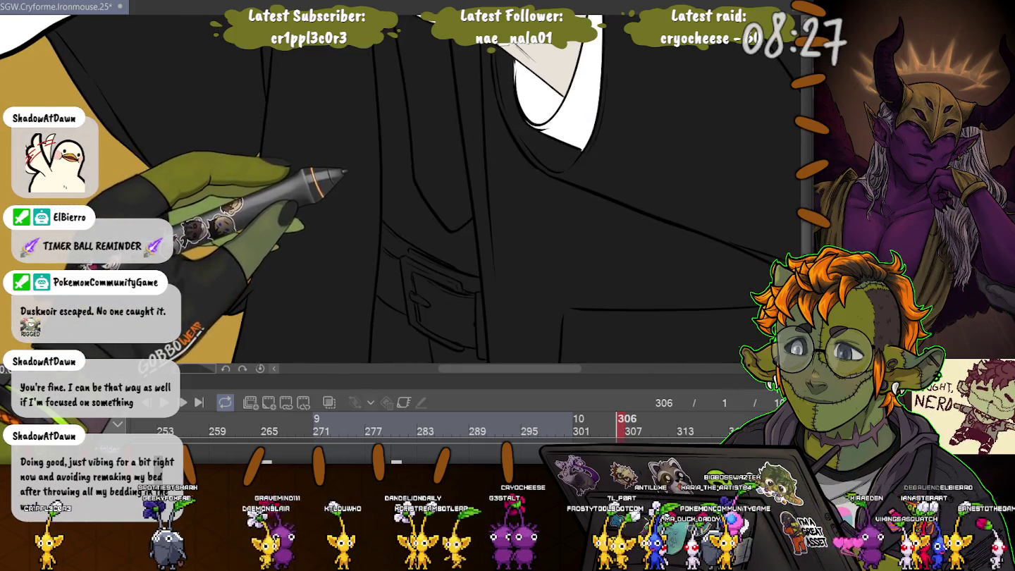
{"action": "scroll", "coordinate": [394, 191], "scroll_direction": "up", "scroll_amount": 5}
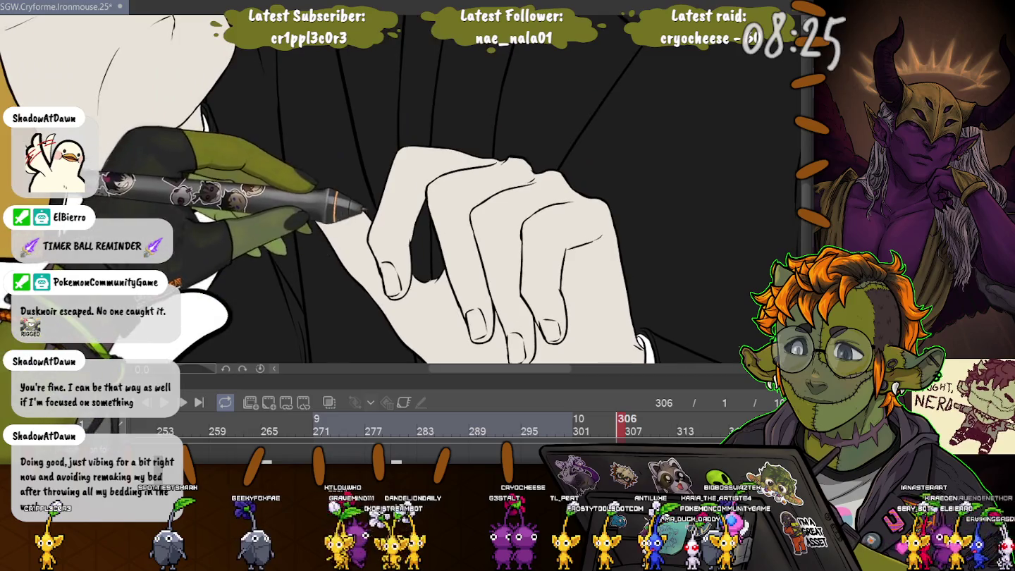
{"action": "scroll", "coordinate": [395, 190], "scroll_direction": "up", "scroll_amount": 5}
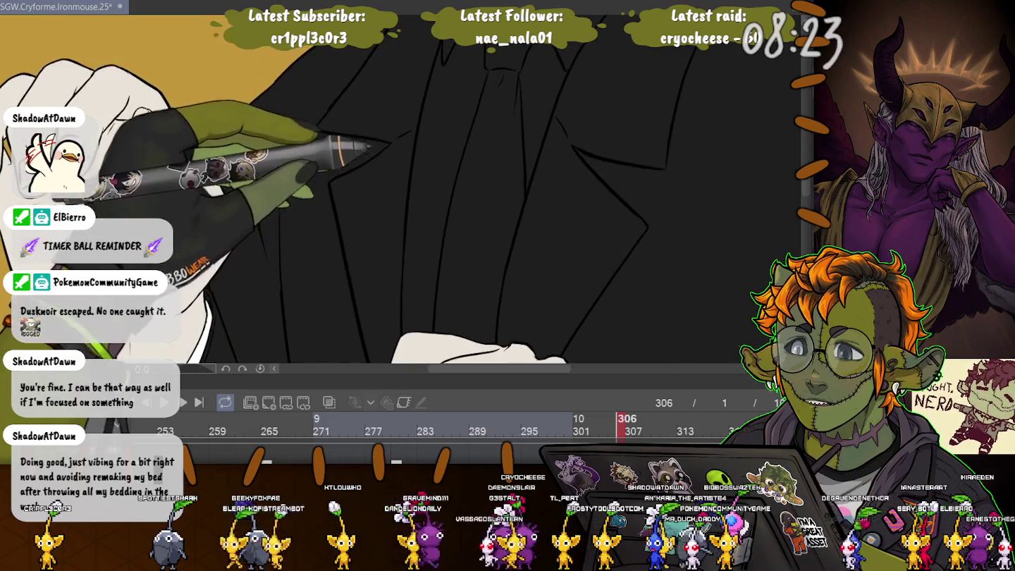
{"action": "scroll", "coordinate": [395, 191], "scroll_direction": "up", "scroll_amount": 3}
{"action": "scroll", "coordinate": [394, 190], "scroll_direction": "up", "scroll_amount": 3}
{"action": "scroll", "coordinate": [395, 190], "scroll_direction": "up", "scroll_amount": 3}
{"action": "scroll", "coordinate": [395, 190], "scroll_direction": "up", "scroll_amount": 3}
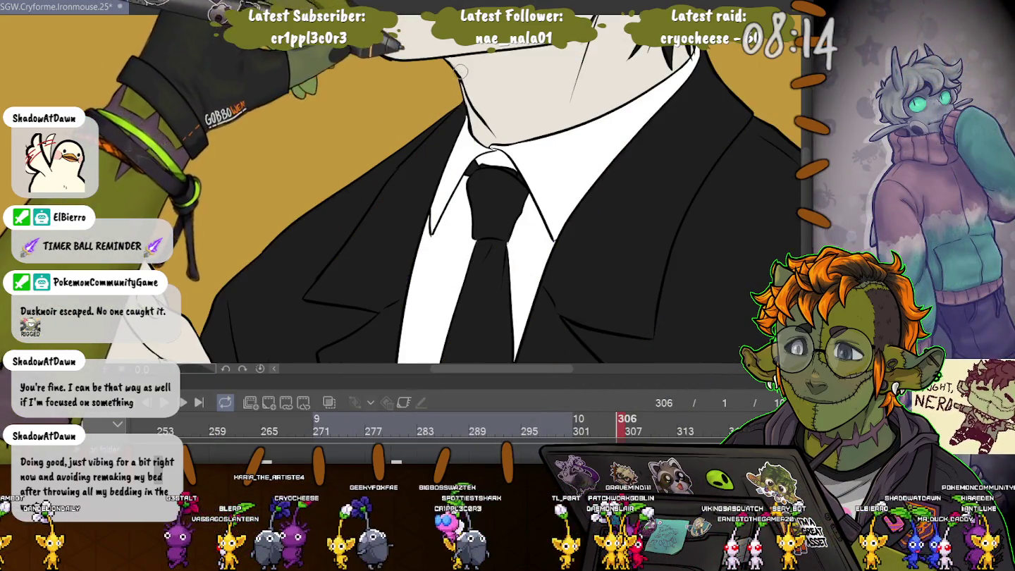
Pan up to the character's face and neck beneath the black hair.
{"action": "scroll", "coordinate": [468, 115], "scroll_direction": "up", "scroll_amount": 3}
{"action": "scroll", "coordinate": [468, 115], "scroll_direction": "up", "scroll_amount": 3}
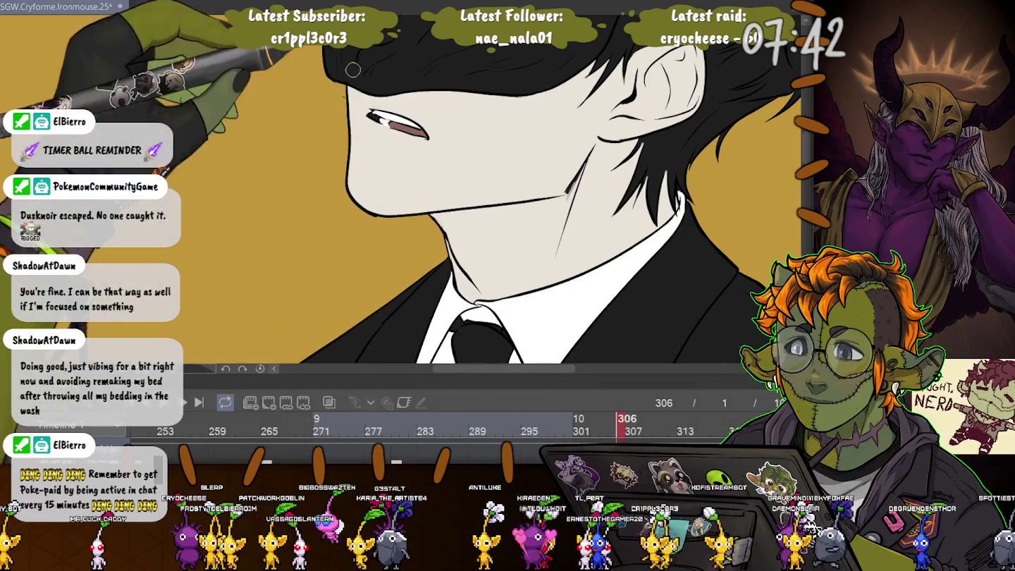
Move the view up onto the hair and ear around the forehead.
{"action": "left_click_drag", "start_coordinate": [374, 116], "coordinate": [317, 267]}
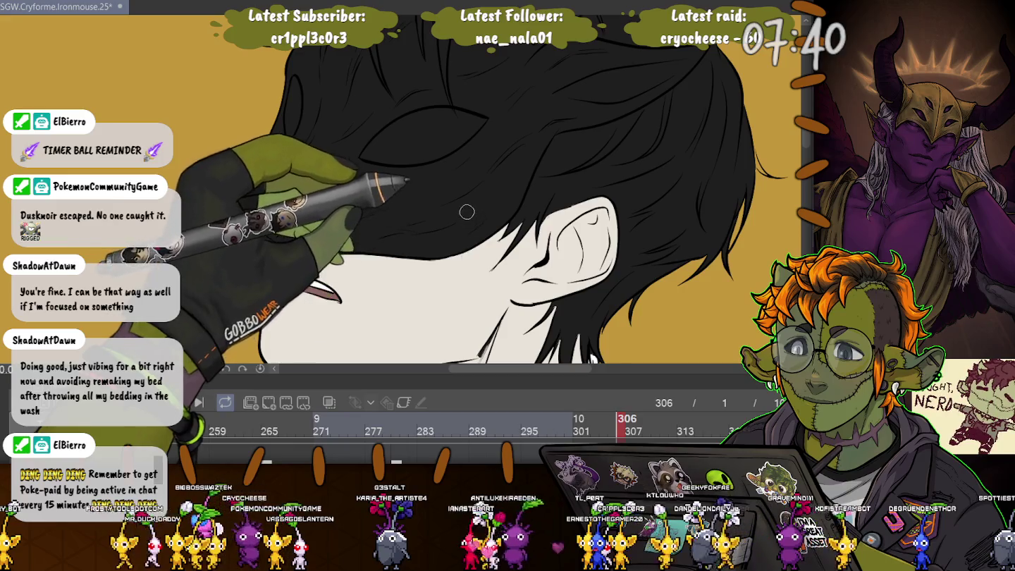
{"action": "left_click_drag", "start_coordinate": [423, 211], "coordinate": [493, 317]}
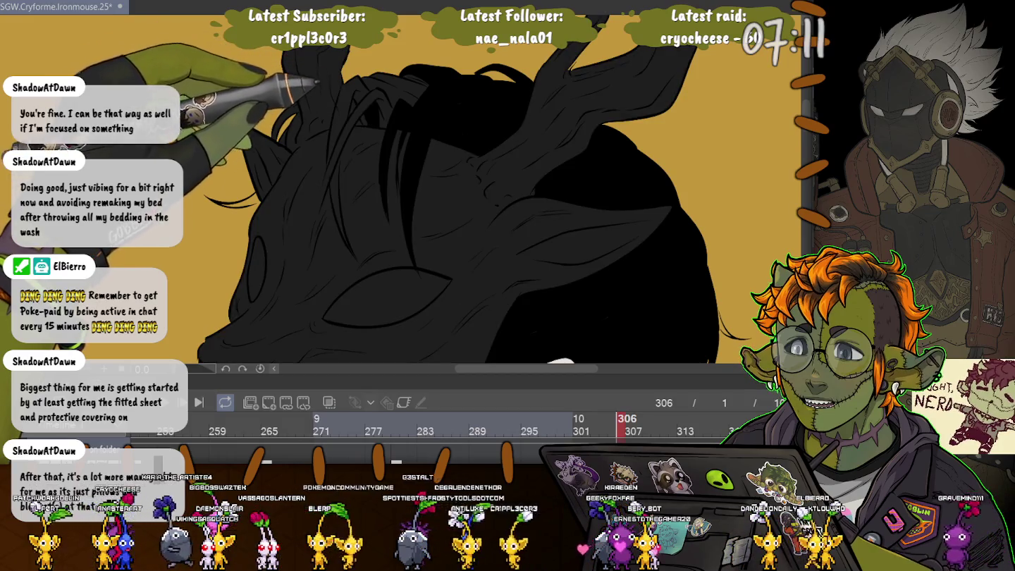
{"action": "left_click", "coordinate": [318, 72]}
{"action": "key", "text": "ctrl+z"}
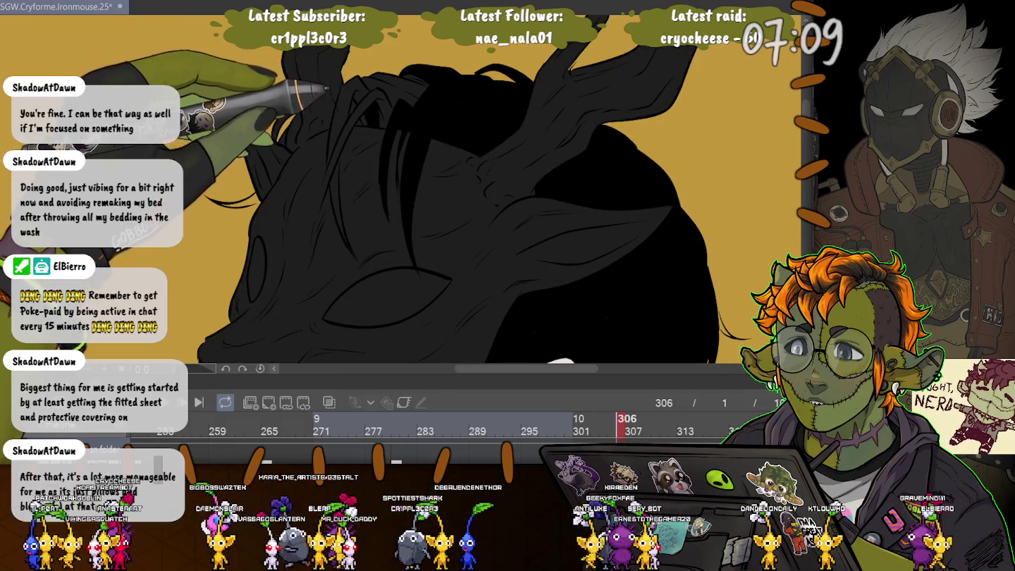
{"action": "left_click", "coordinate": [319, 72]}
{"action": "key", "text": "ctrl+z"}
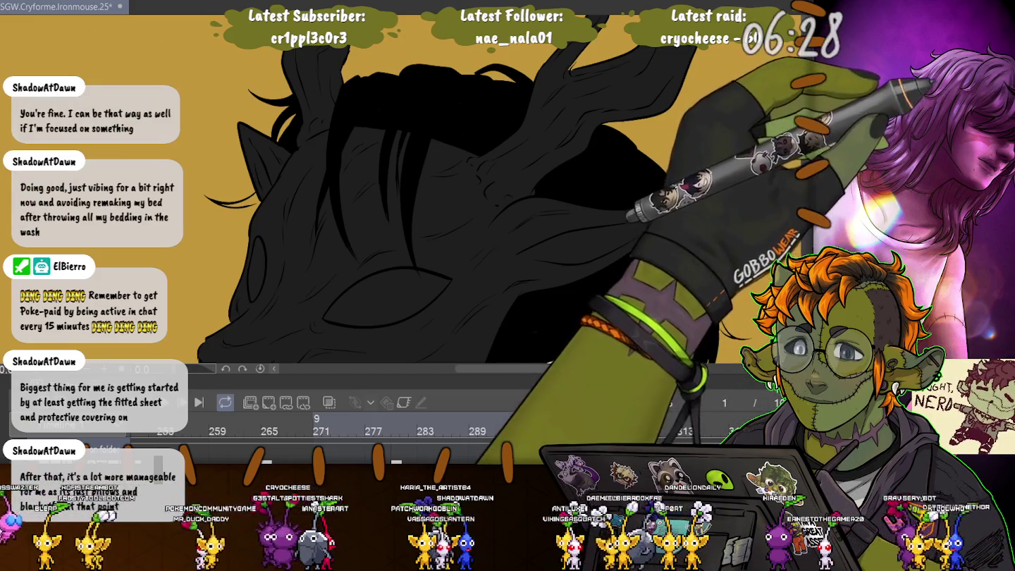
{"action": "key", "text": "ctrl+a"}
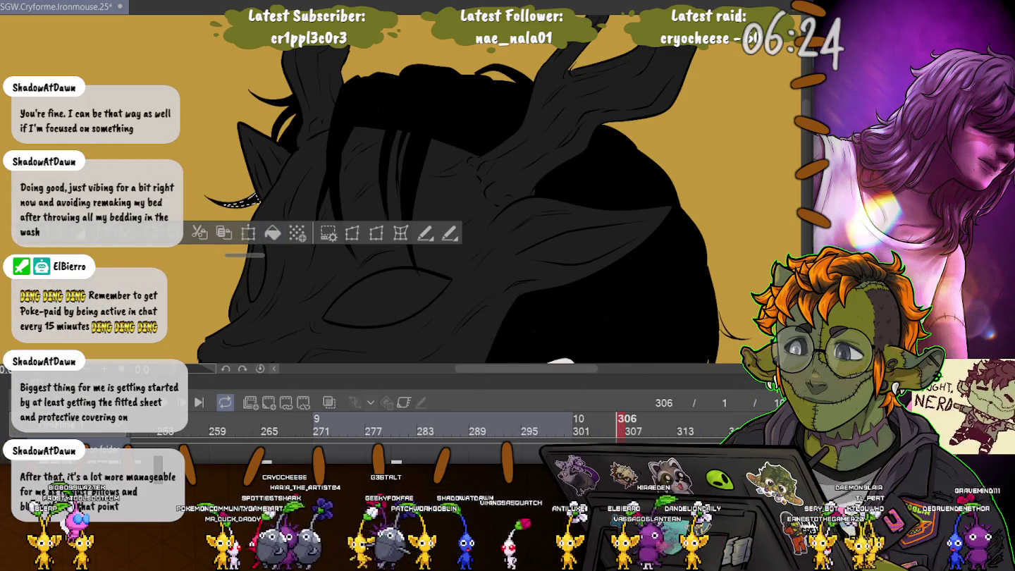
{"action": "scroll", "coordinate": [451, 190], "scroll_direction": "down", "scroll_amount": 3}
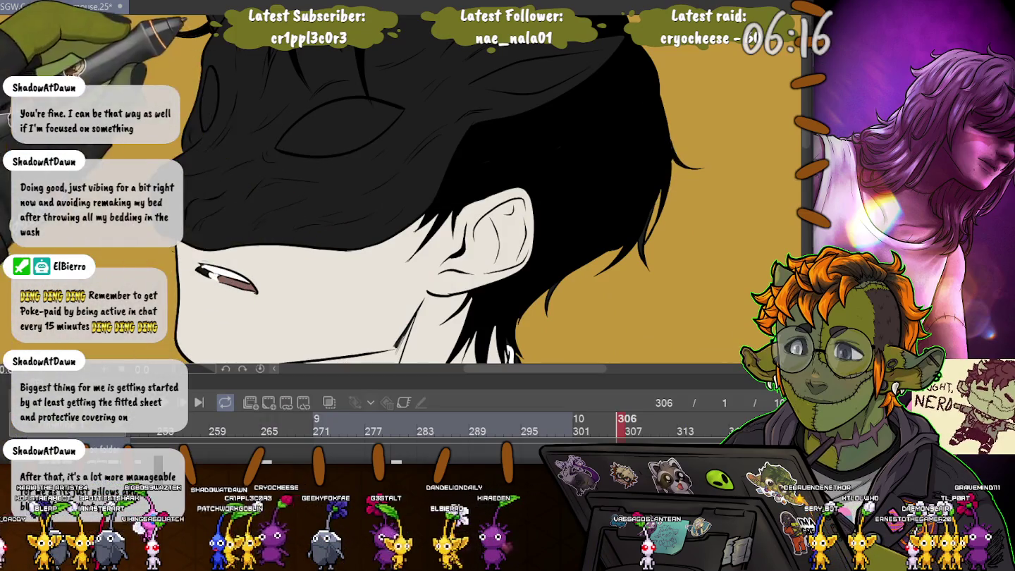
{"action": "key", "text": "ctrl+minus"}
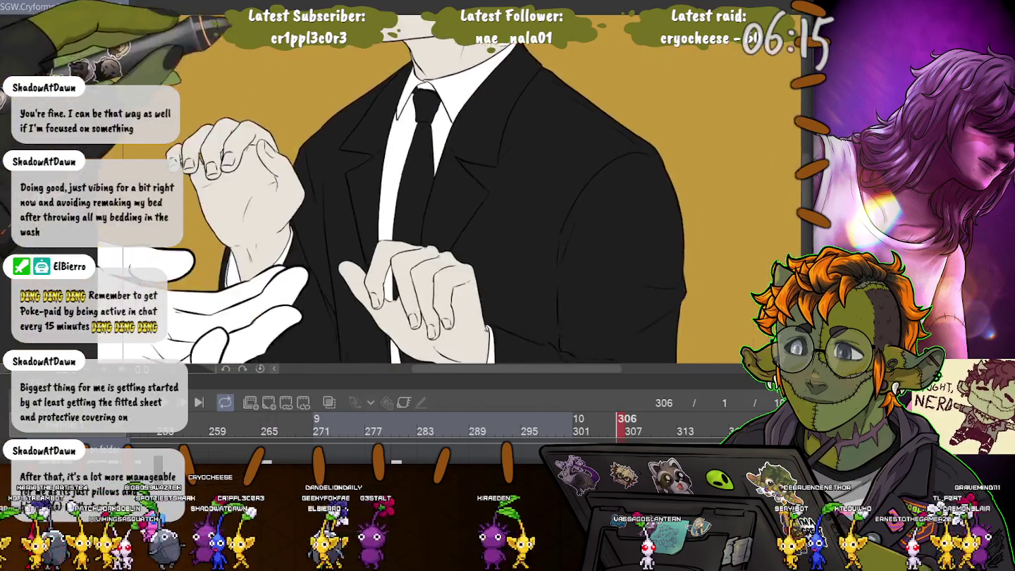
{"action": "scroll", "coordinate": [493, 191], "scroll_direction": "up", "scroll_amount": 5}
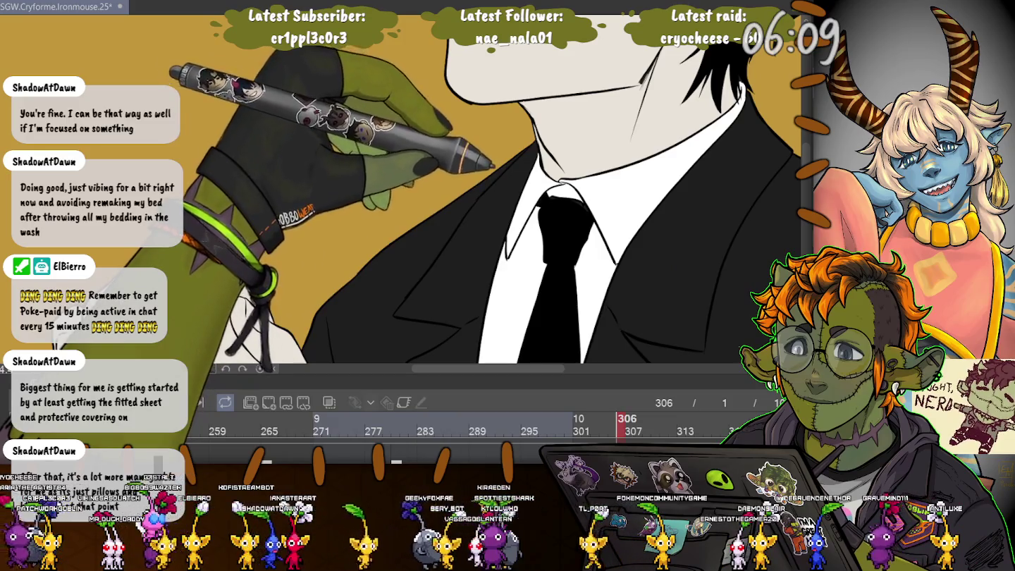
{"action": "scroll", "coordinate": [522, 163], "scroll_direction": "up", "scroll_amount": 4}
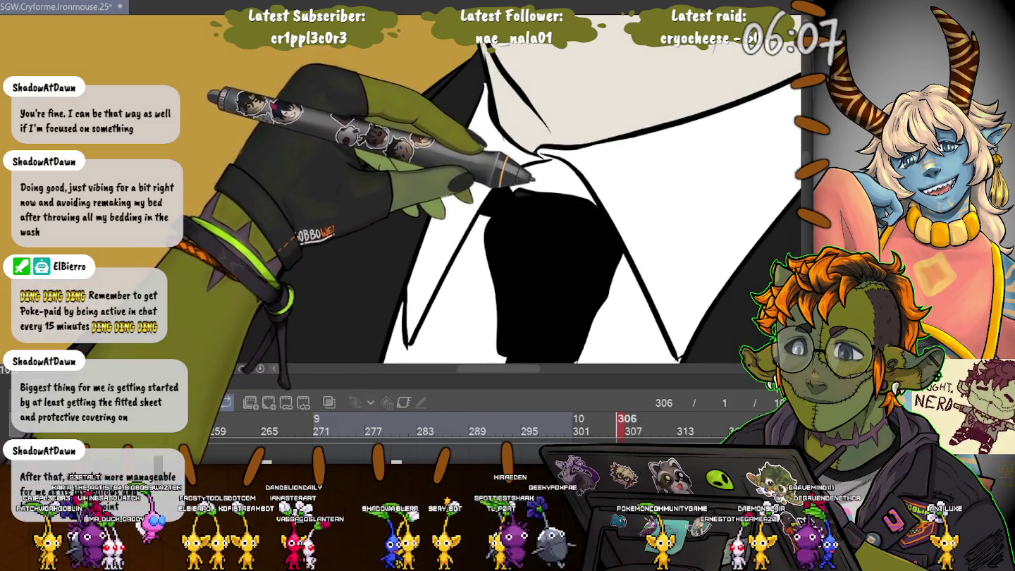
{"action": "scroll", "coordinate": [494, 191], "scroll_direction": "down", "scroll_amount": 2}
{"action": "scroll", "coordinate": [493, 190], "scroll_direction": "down", "scroll_amount": 2}
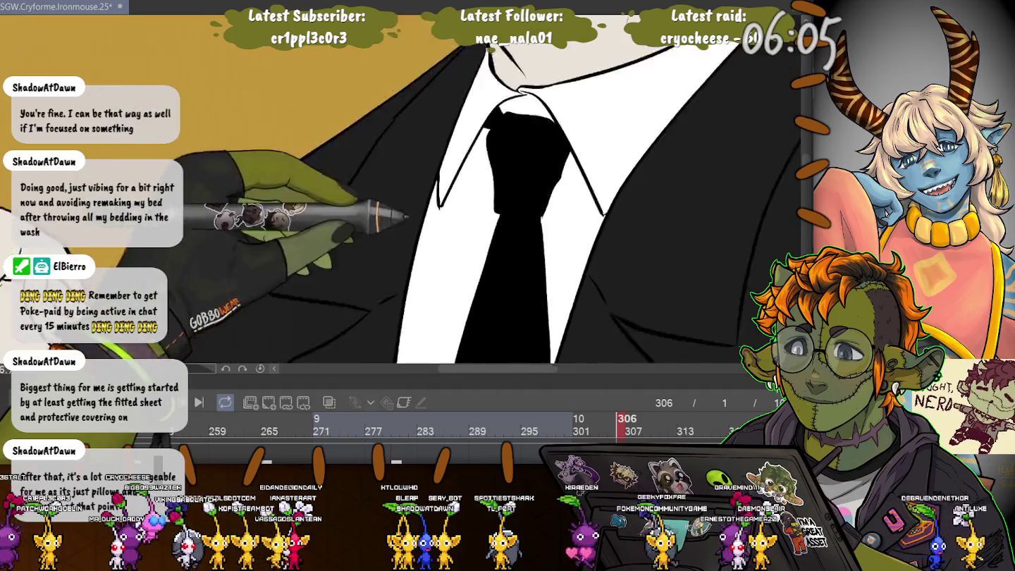
{"action": "left_click_drag", "start_coordinate": [317, 303], "coordinate": [271, 95]}
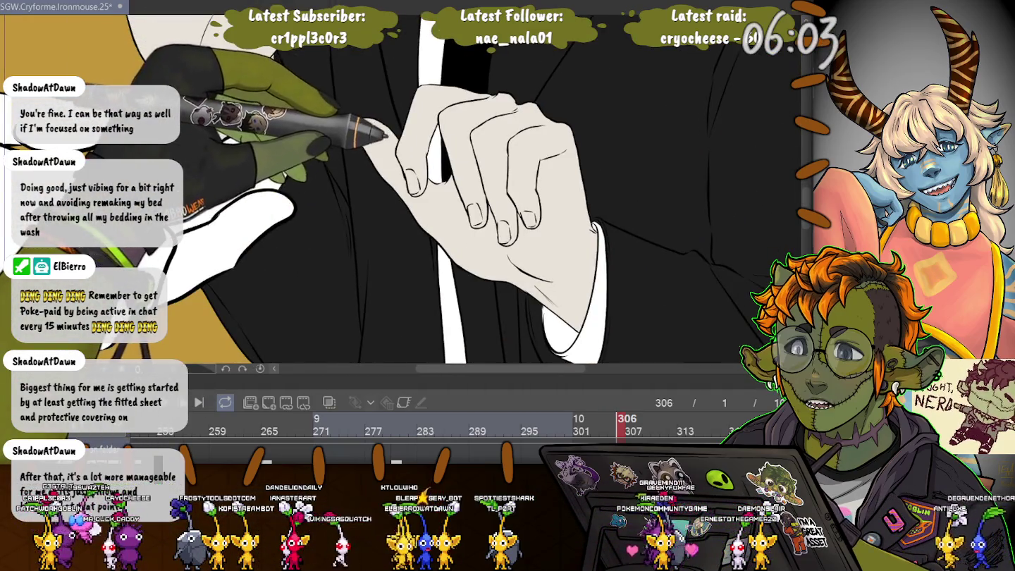
{"action": "left_click_drag", "start_coordinate": [386, 137], "coordinate": [390, 222]}
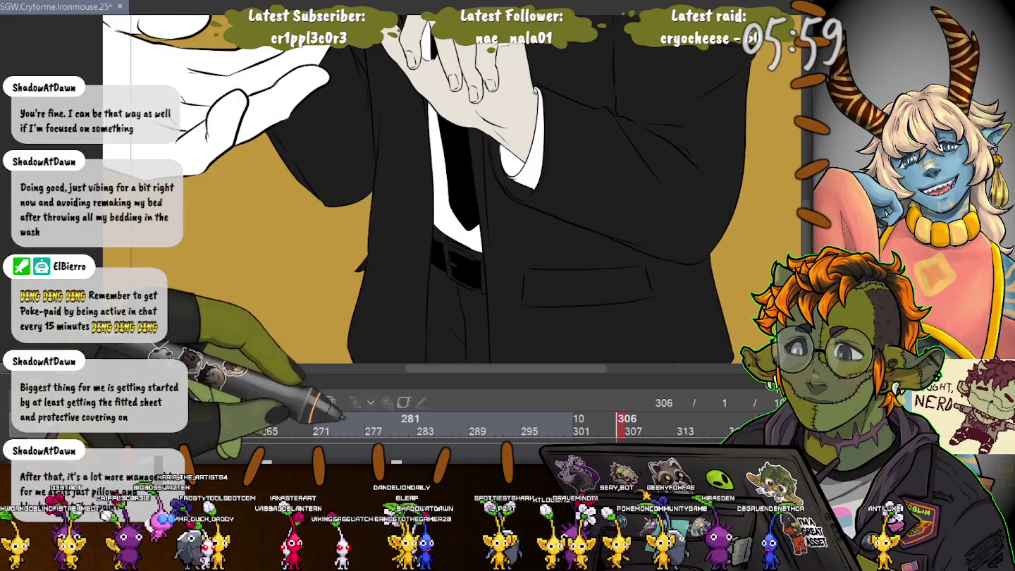
{"action": "left_click", "coordinate": [397, 426]}
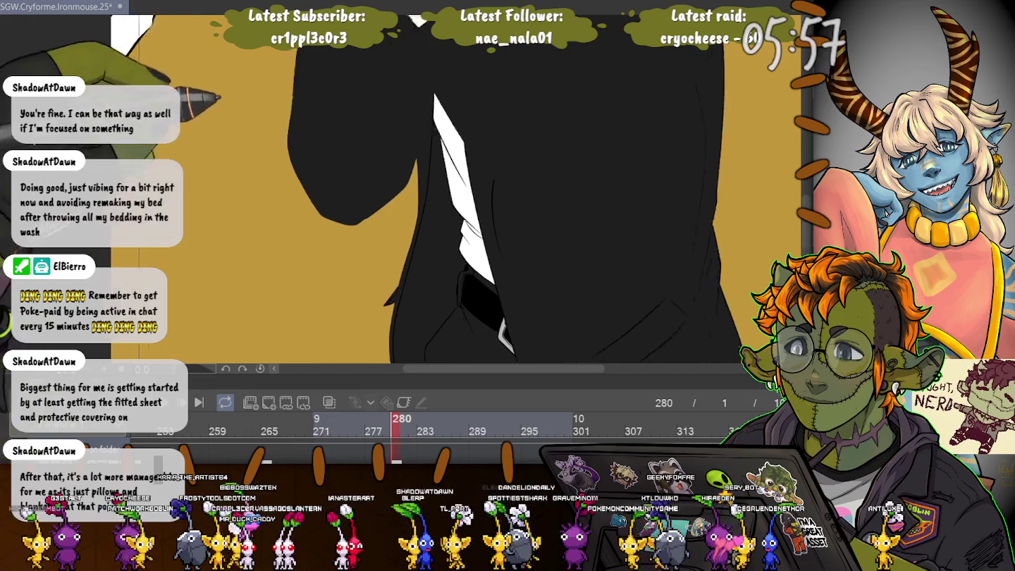
{"action": "left_click_drag", "start_coordinate": [289, 248], "coordinate": [250, 156]}
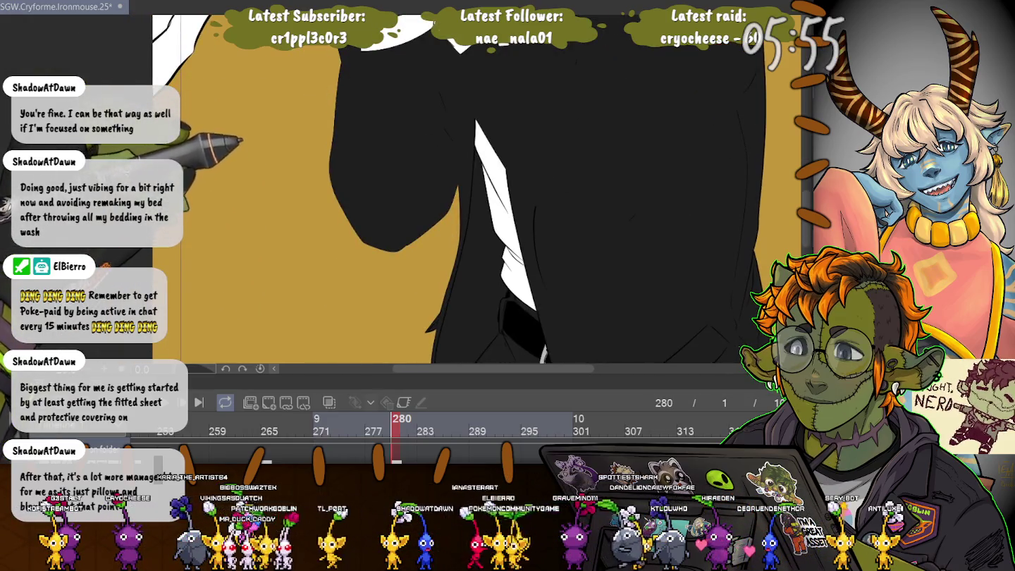
{"action": "left_click", "coordinate": [267, 427]}
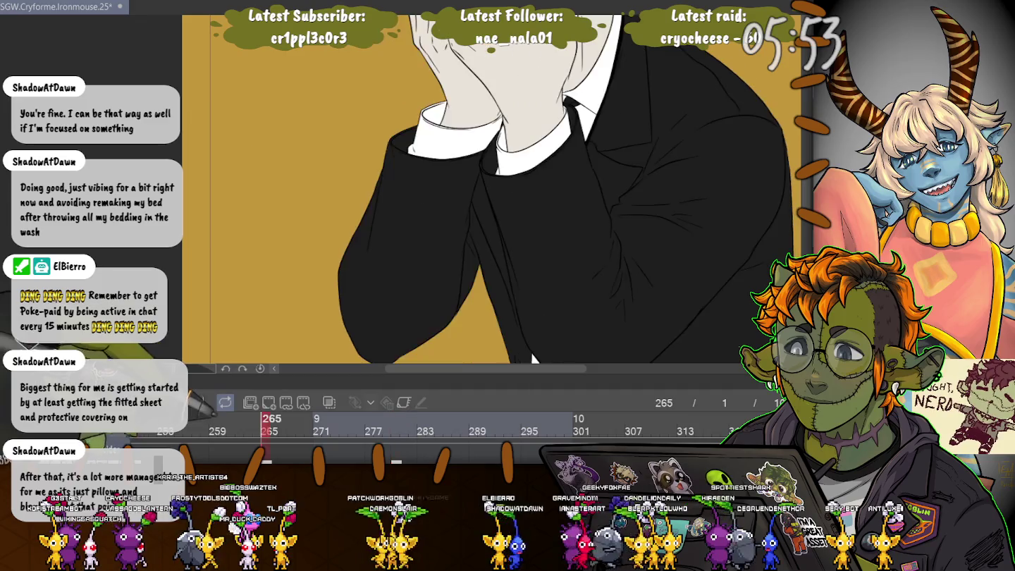
{"action": "scroll", "coordinate": [534, 359], "scroll_direction": "down", "scroll_amount": 5}
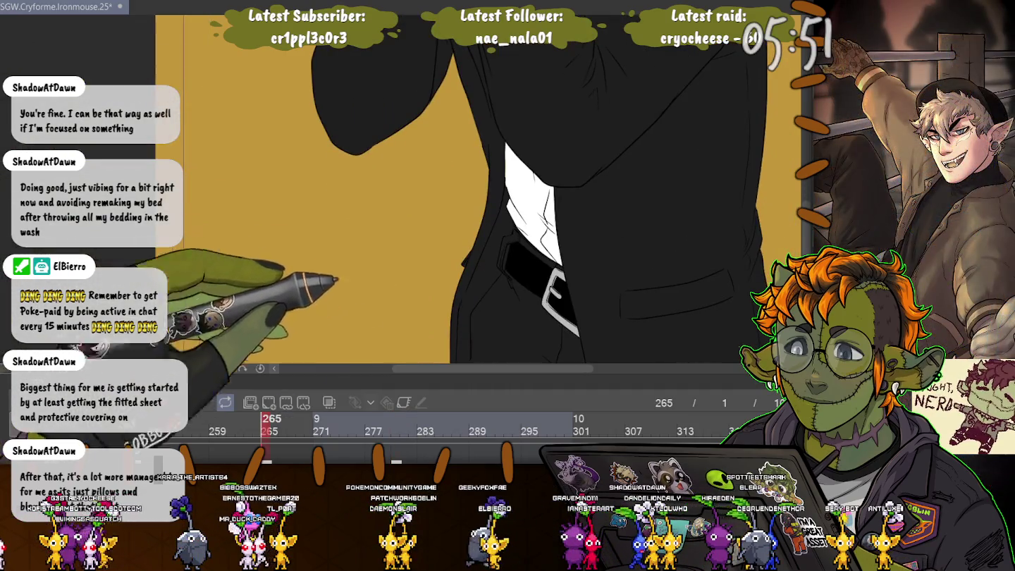
{"action": "left_click", "coordinate": [622, 427]}
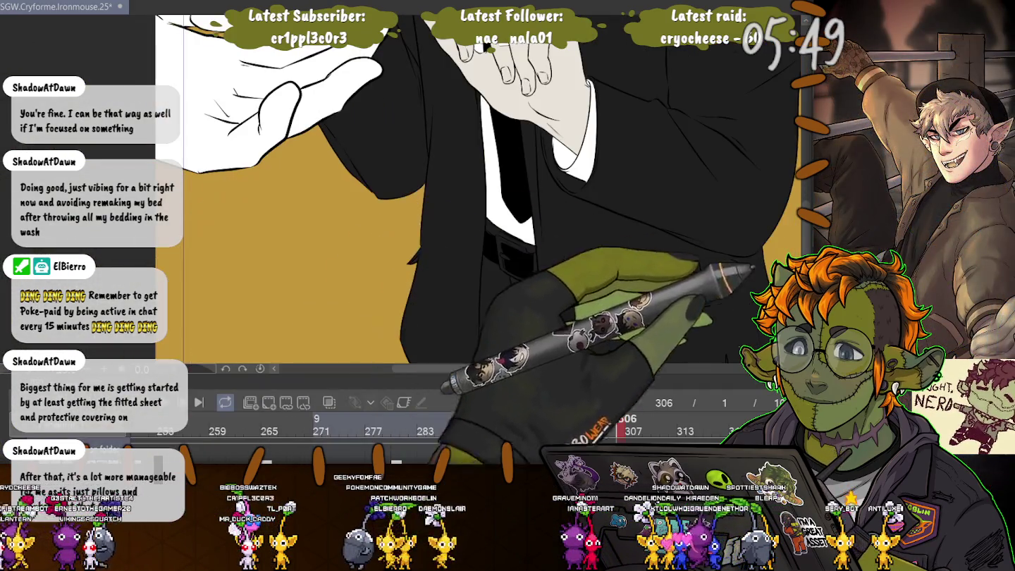
{"action": "left_click", "coordinate": [396, 427]}
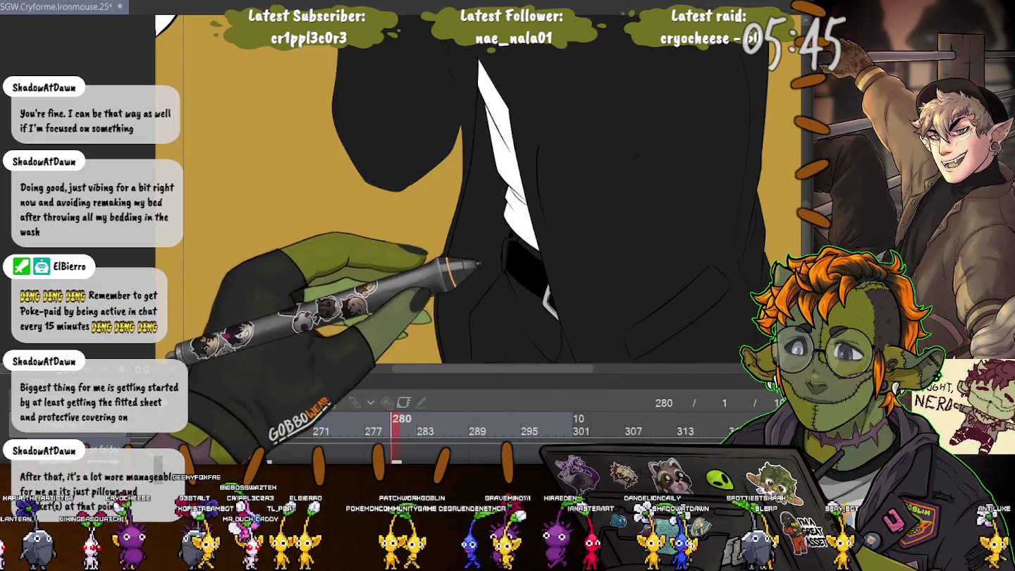
{"action": "left_click", "coordinate": [622, 428]}
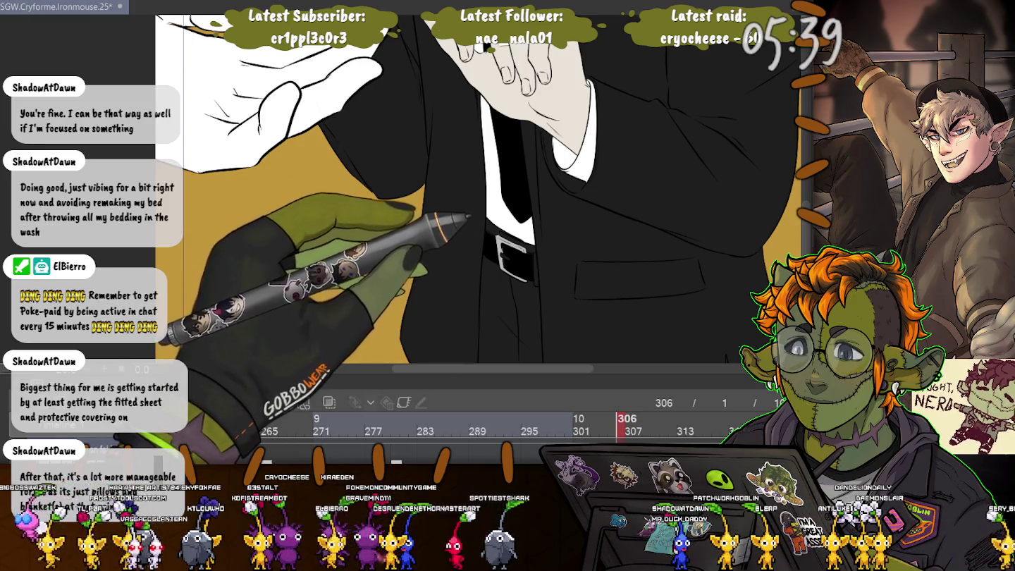
{"action": "scroll", "coordinate": [515, 239], "scroll_direction": "up", "scroll_amount": 2}
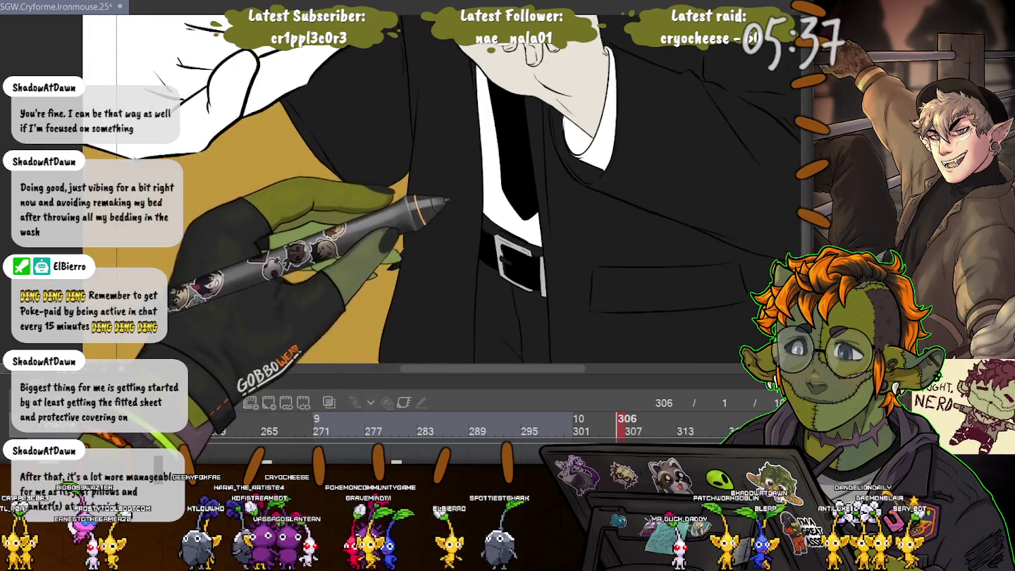
{"action": "scroll", "coordinate": [514, 239], "scroll_direction": "up", "scroll_amount": 2}
{"action": "scroll", "coordinate": [514, 240], "scroll_direction": "up", "scroll_amount": 2}
{"action": "scroll", "coordinate": [515, 239], "scroll_direction": "up", "scroll_amount": 2}
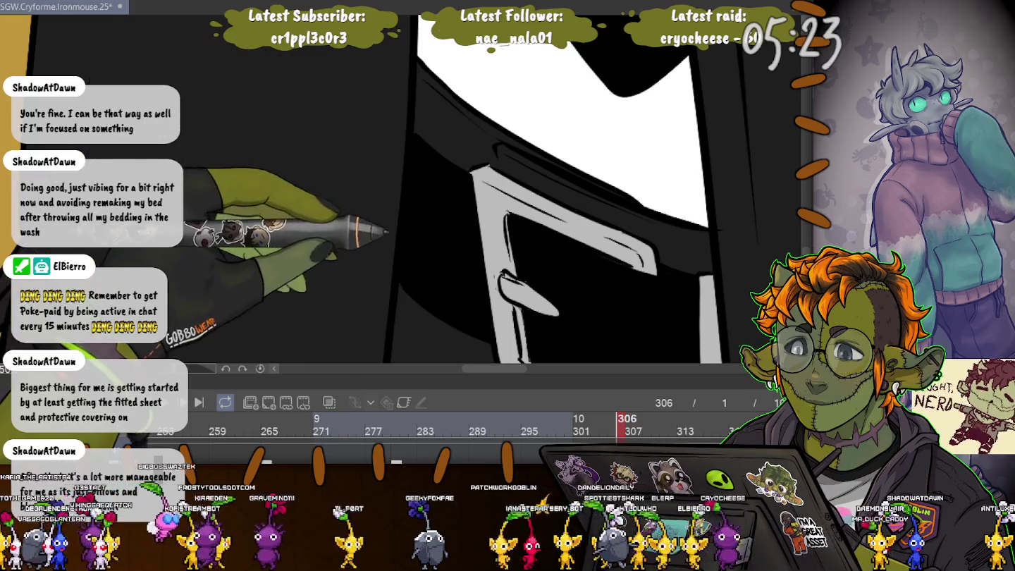
Bring the figure's head into view and undo the black fill to restore the brown textured mask.
{"action": "scroll", "coordinate": [404, 330], "scroll_direction": "down", "scroll_amount": 2}
{"action": "scroll", "coordinate": [405, 330], "scroll_direction": "down", "scroll_amount": 2}
{"action": "scroll", "coordinate": [404, 330], "scroll_direction": "down", "scroll_amount": 2}
{"action": "scroll", "coordinate": [405, 211], "scroll_direction": "down", "scroll_amount": 1}
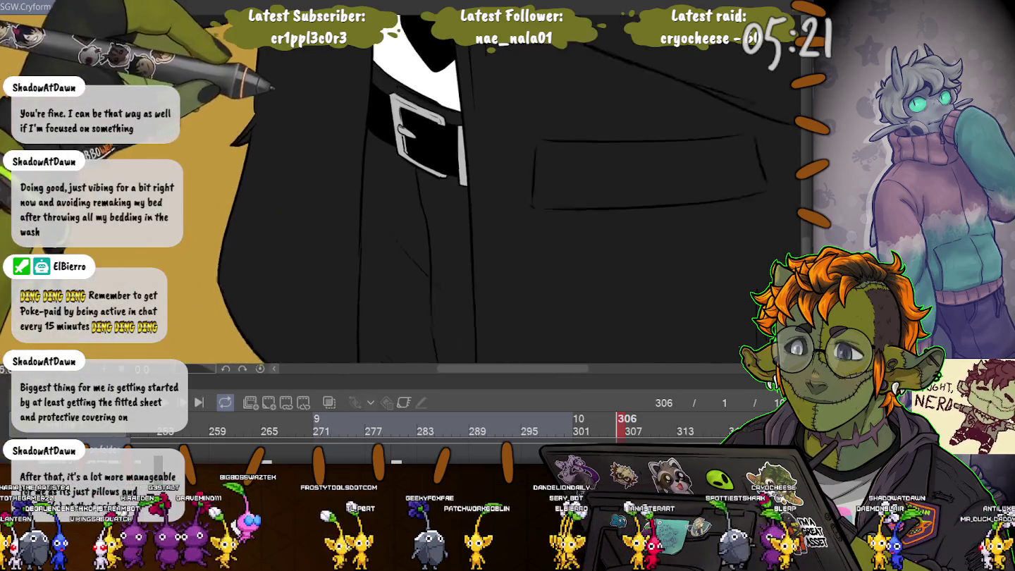
{"action": "scroll", "coordinate": [405, 212], "scroll_direction": "down", "scroll_amount": 1}
{"action": "scroll", "coordinate": [405, 212], "scroll_direction": "down", "scroll_amount": 2}
{"action": "scroll", "coordinate": [404, 212], "scroll_direction": "down", "scroll_amount": 2}
{"action": "left_click_drag", "start_coordinate": [404, 212], "coordinate": [498, 388]}
{"action": "scroll", "coordinate": [433, 88], "scroll_direction": "up", "scroll_amount": 1}
{"action": "scroll", "coordinate": [432, 88], "scroll_direction": "up", "scroll_amount": 2}
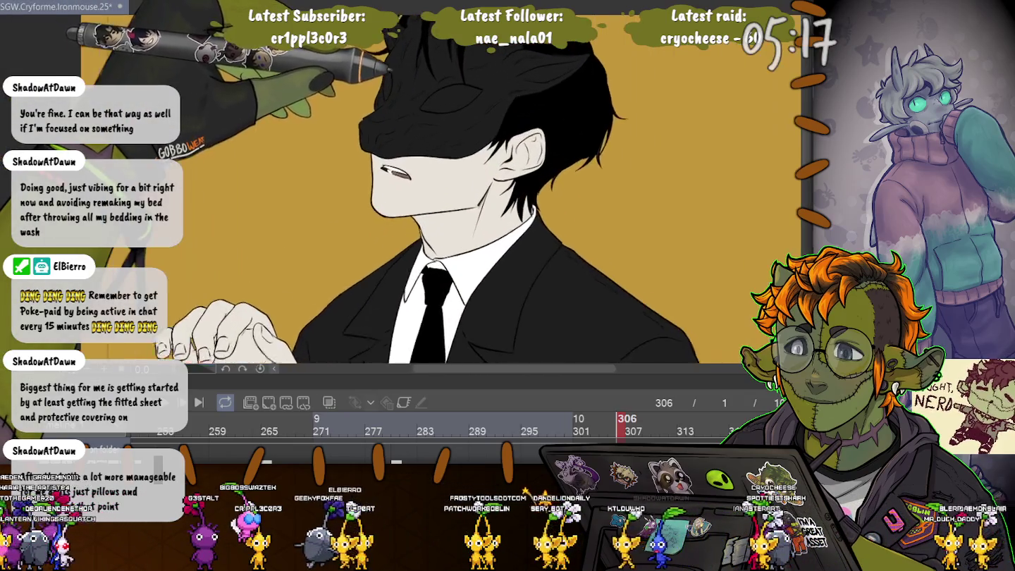
{"action": "scroll", "coordinate": [433, 88], "scroll_direction": "up", "scroll_amount": 1}
{"action": "scroll", "coordinate": [432, 88], "scroll_direction": "up", "scroll_amount": 2}
{"action": "scroll", "coordinate": [433, 88], "scroll_direction": "down", "scroll_amount": 1}
{"action": "scroll", "coordinate": [432, 88], "scroll_direction": "down", "scroll_amount": 1}
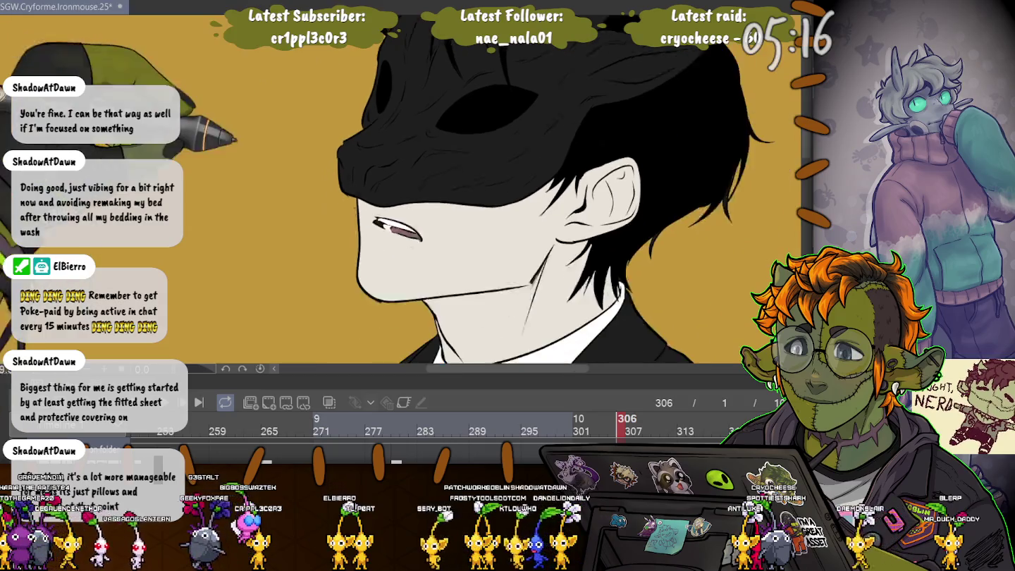
{"action": "scroll", "coordinate": [433, 88], "scroll_direction": "down", "scroll_amount": 1}
{"action": "scroll", "coordinate": [432, 88], "scroll_direction": "down", "scroll_amount": 1}
{"action": "scroll", "coordinate": [430, 192], "scroll_direction": "down", "scroll_amount": 1}
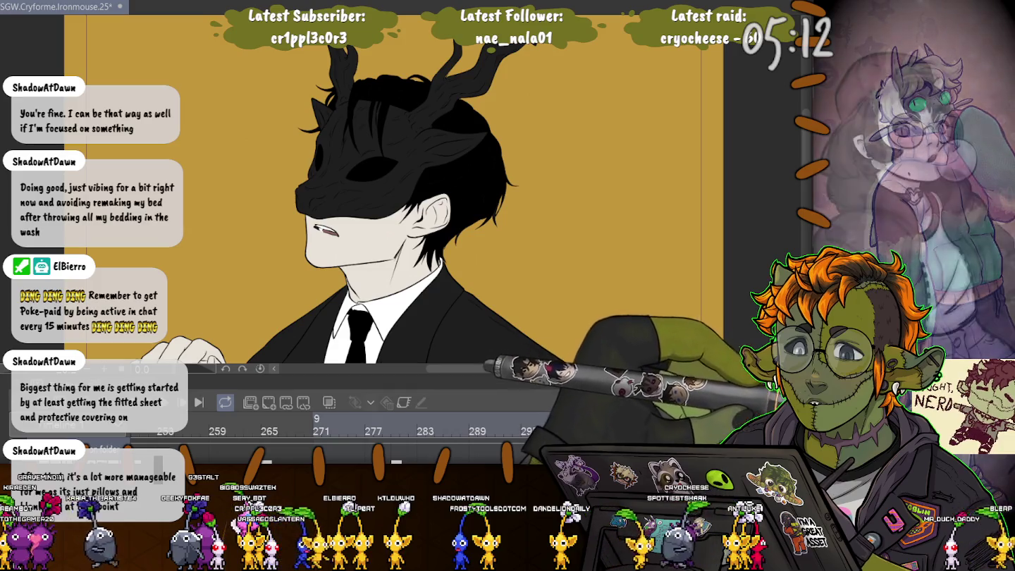
{"action": "key", "text": "ctrl+z"}
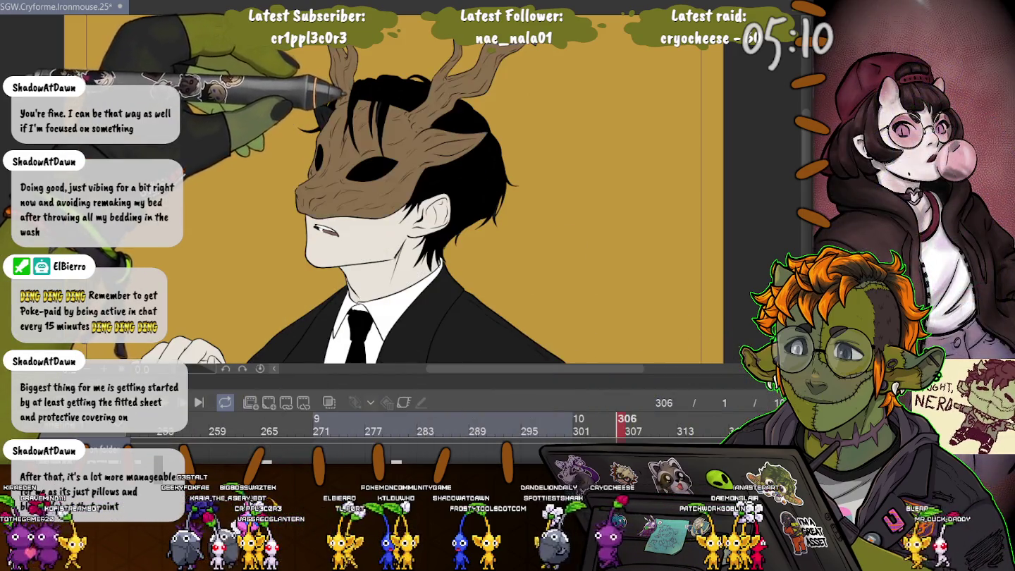
Inspect the antlers, hair and mask eye holes, then zoom out to the whole suited figure.
{"action": "left_click_drag", "start_coordinate": [395, 211], "coordinate": [430, 289]}
{"action": "scroll", "coordinate": [374, 93], "scroll_direction": "up", "scroll_amount": 2}
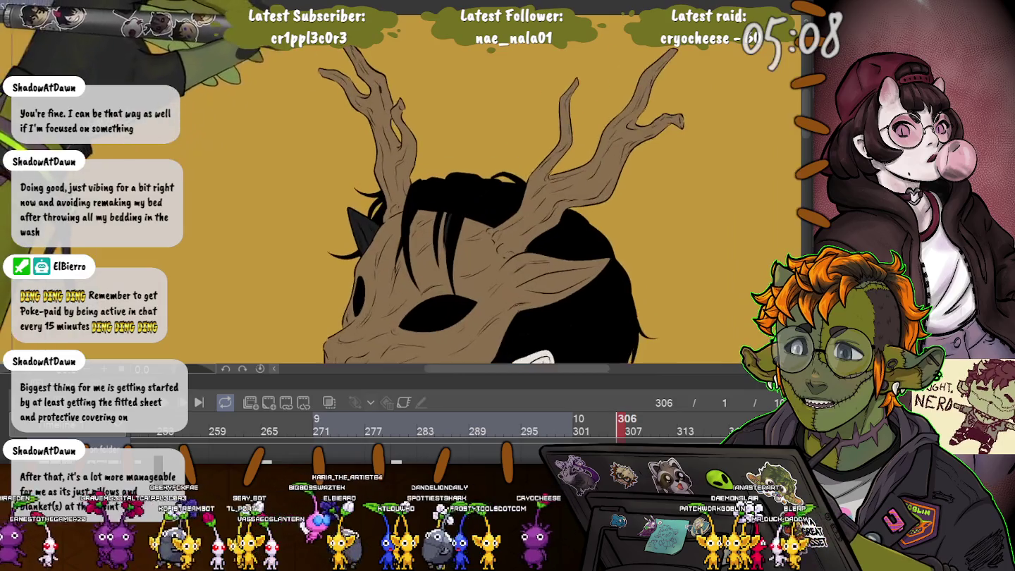
{"action": "scroll", "coordinate": [373, 93], "scroll_direction": "up", "scroll_amount": 2}
{"action": "scroll", "coordinate": [374, 93], "scroll_direction": "up", "scroll_amount": 2}
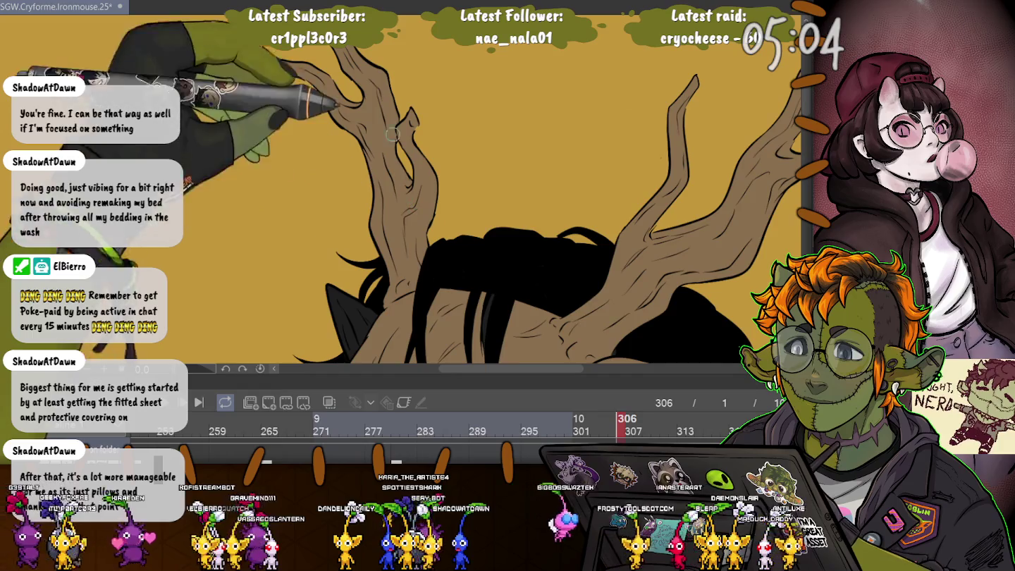
{"action": "left_click_drag", "start_coordinate": [411, 191], "coordinate": [285, 204]}
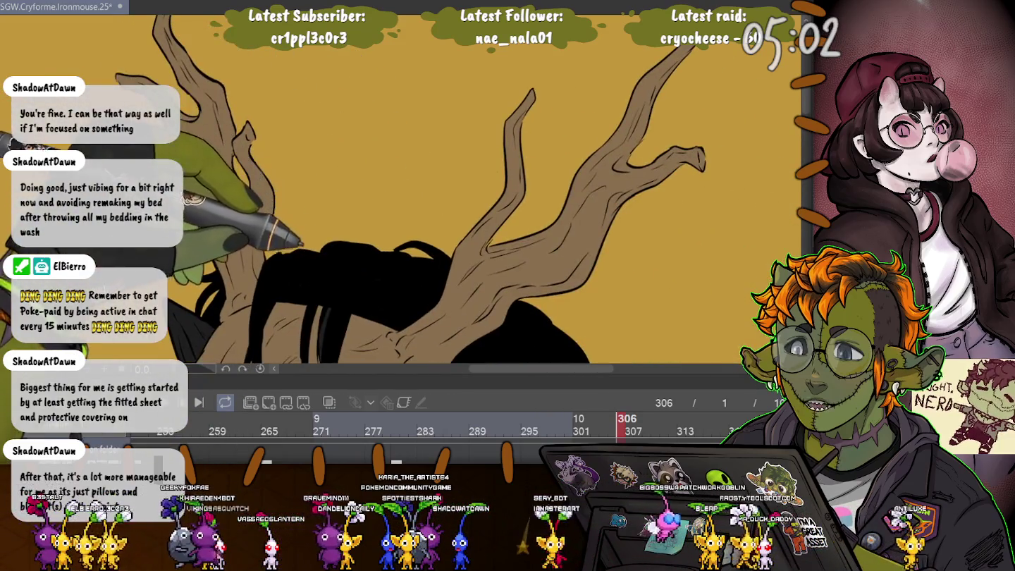
{"action": "left_click_drag", "start_coordinate": [246, 301], "coordinate": [373, 125]}
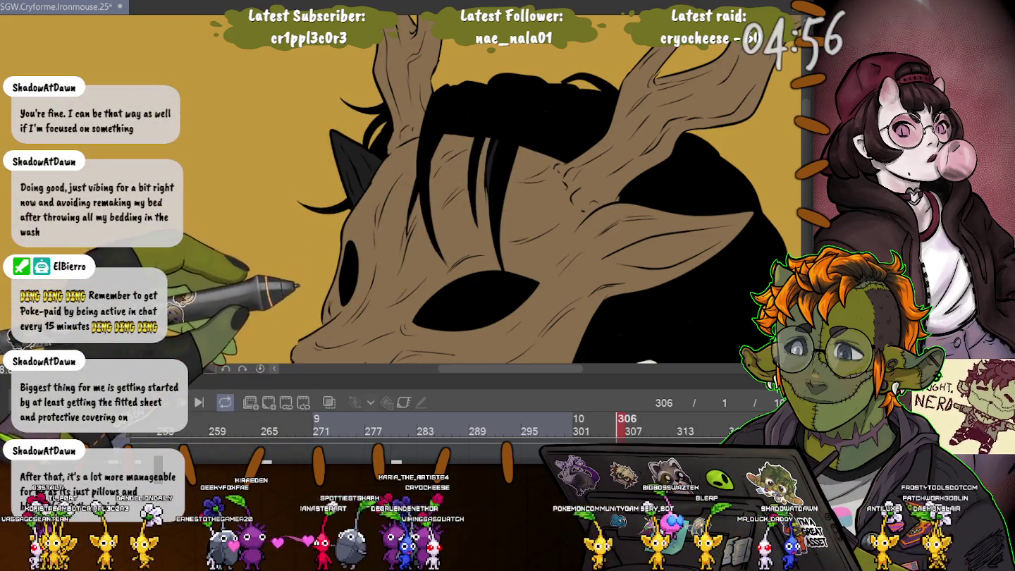
{"action": "left_click_drag", "start_coordinate": [422, 282], "coordinate": [455, 226]}
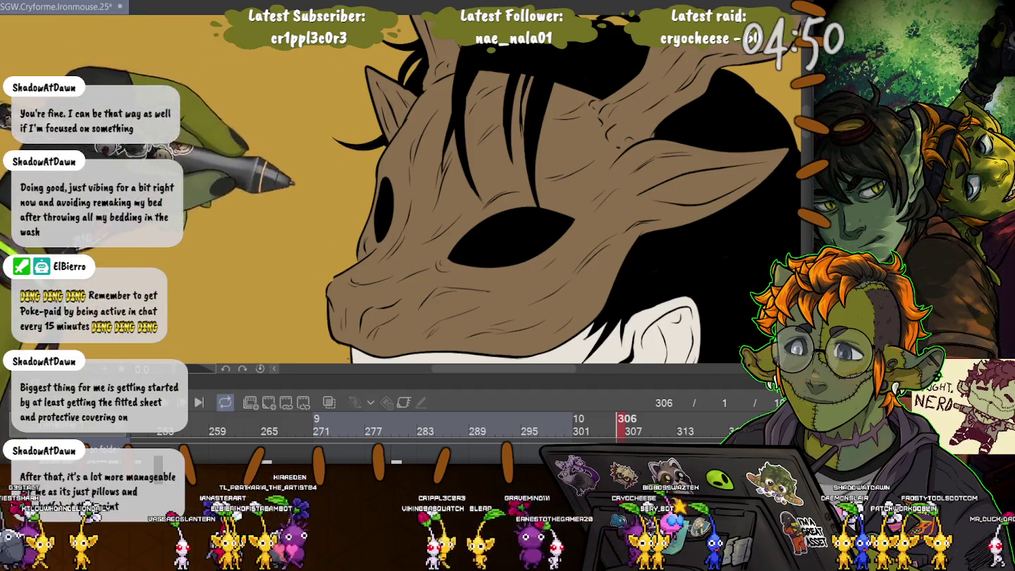
{"action": "key", "text": "ctrl+minus"}
{"action": "key", "text": "ctrl+minus"}
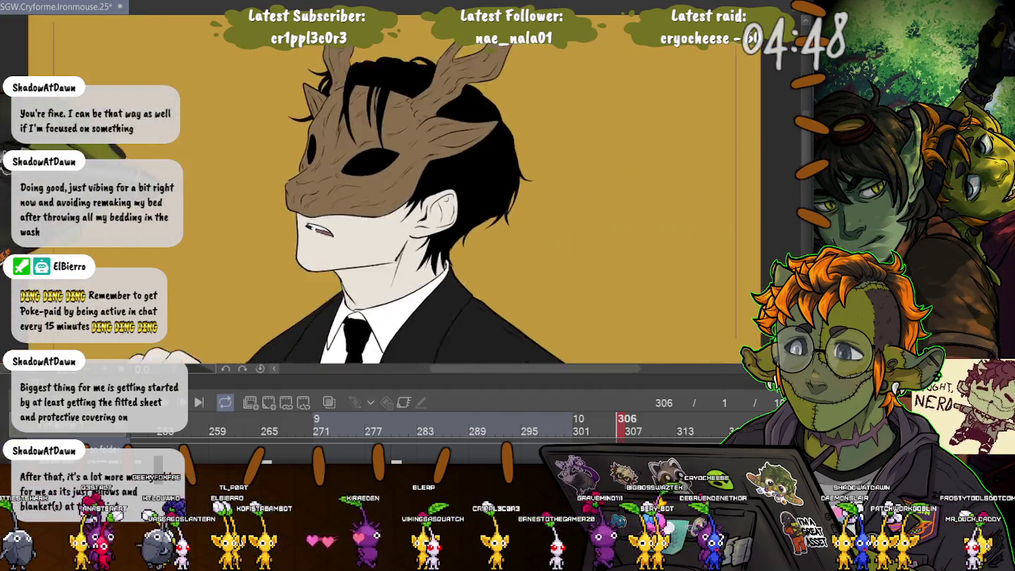
{"action": "key", "text": "ctrl+minus"}
{"action": "key", "text": "ctrl+minus"}
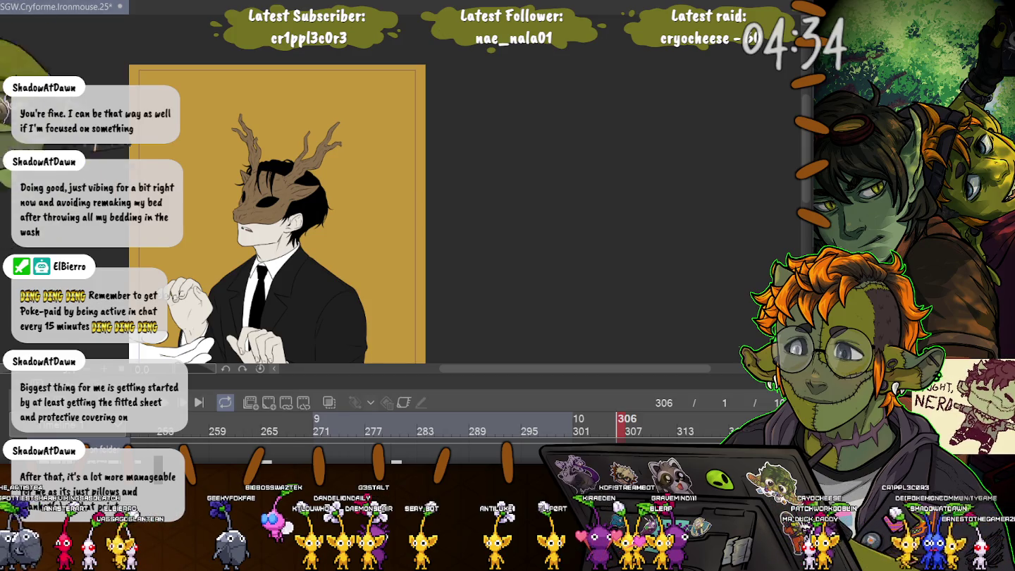
Zoom out, preview the animation playback, then zoom back in toward the masked head.
{"action": "key", "text": "ctrl+minus"}
{"action": "key", "text": "ctrl+minus"}
{"action": "key", "text": "ctrl+minus"}
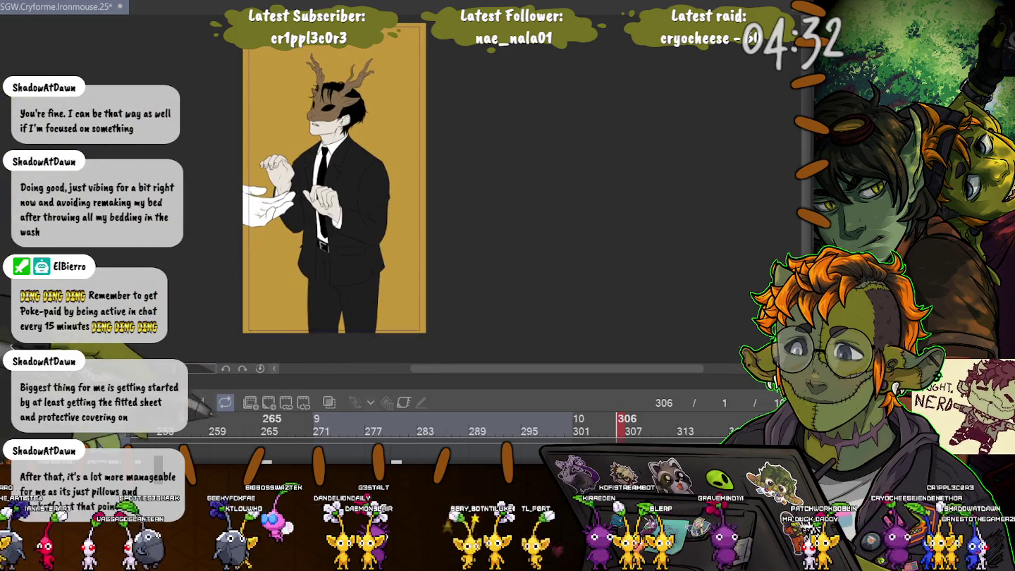
{"action": "key", "text": "space"}
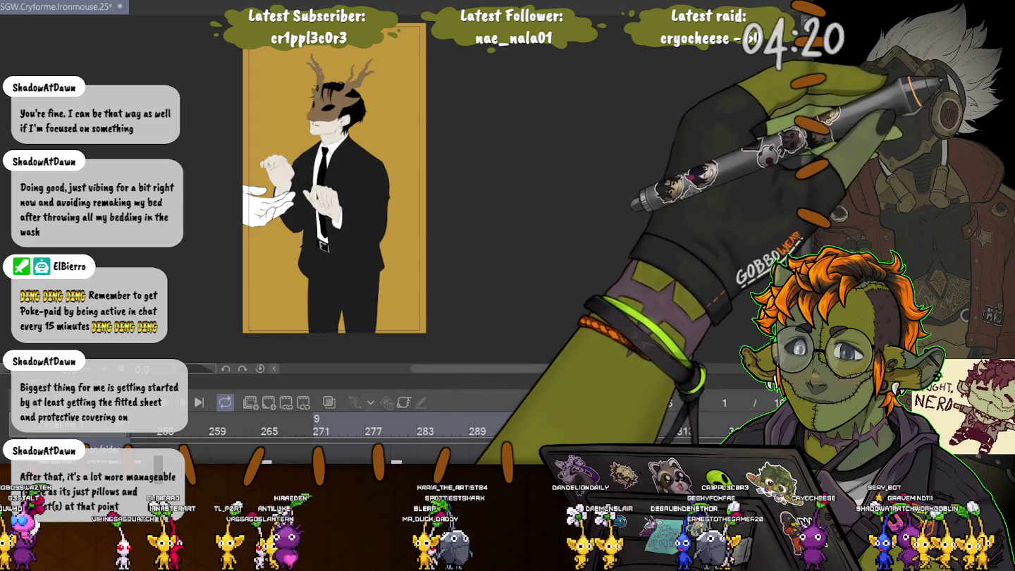
{"action": "scroll", "coordinate": [324, 78], "scroll_direction": "up", "scroll_amount": 5}
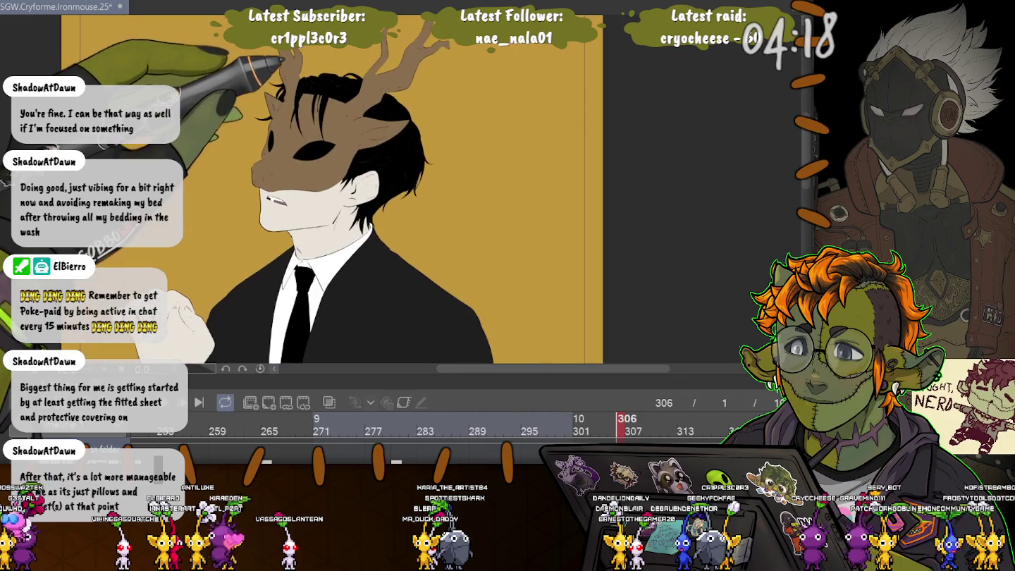
{"action": "scroll", "coordinate": [320, 148], "scroll_direction": "up", "scroll_amount": 2}
{"action": "scroll", "coordinate": [321, 148], "scroll_direction": "up", "scroll_amount": 2}
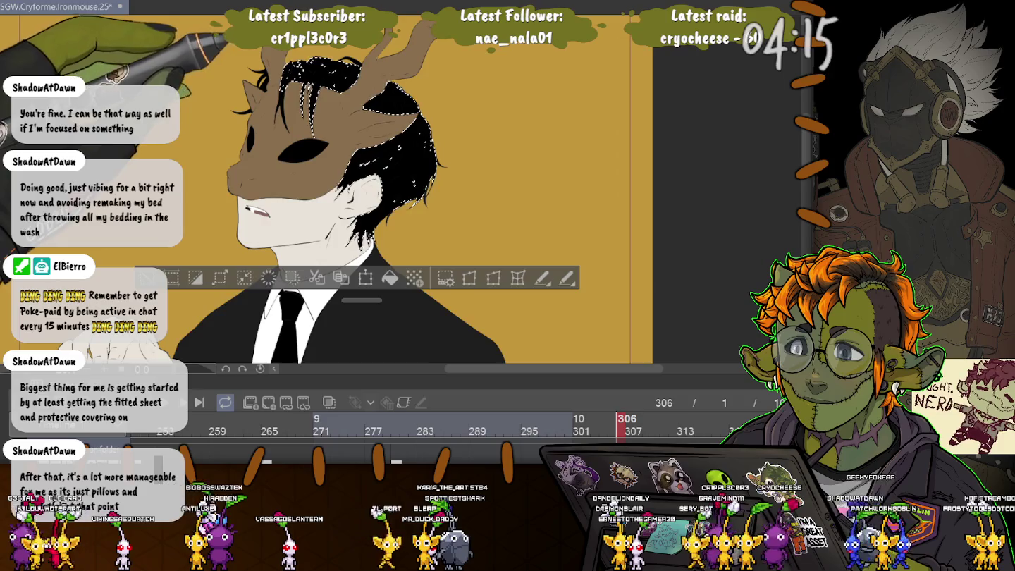
Zoom in and out around the masked head to inspect the black hair fill closely.
{"action": "scroll", "coordinate": [286, 94], "scroll_direction": "up", "scroll_amount": 2}
{"action": "scroll", "coordinate": [286, 94], "scroll_direction": "up", "scroll_amount": 1}
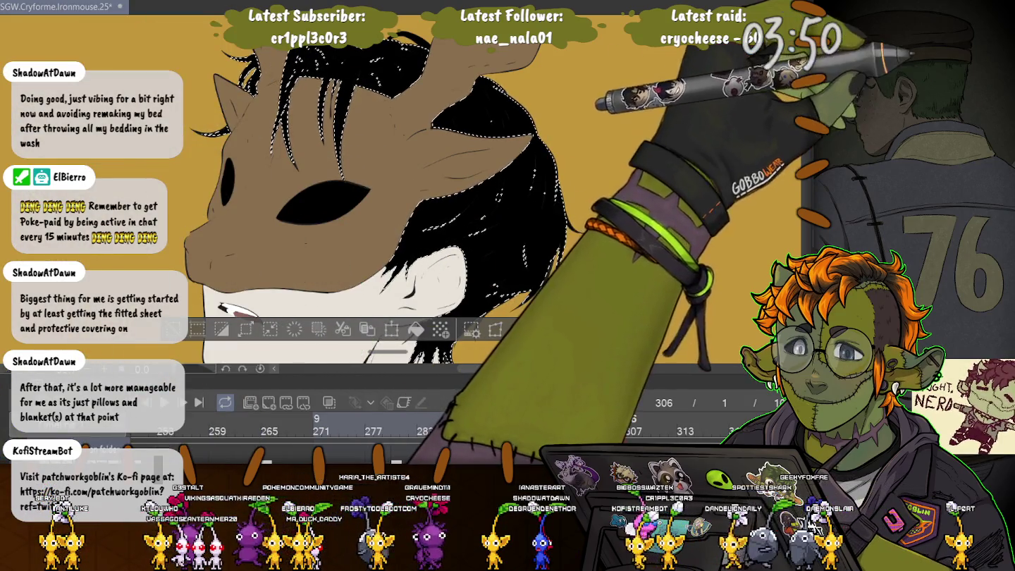
{"action": "key", "text": "ctrl+plus"}
{"action": "key", "text": "ctrl+plus"}
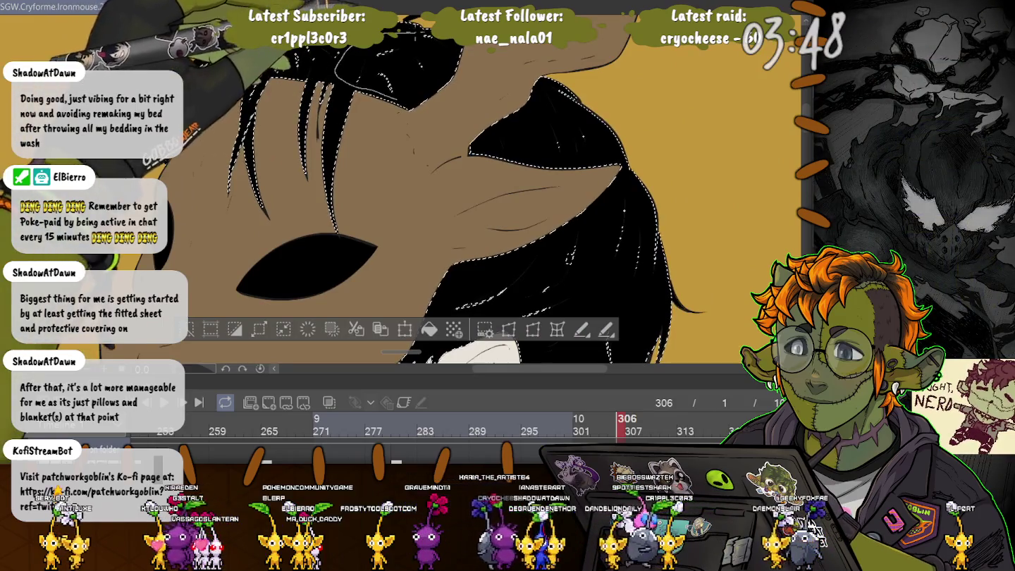
{"action": "key", "text": "ctrl+minus"}
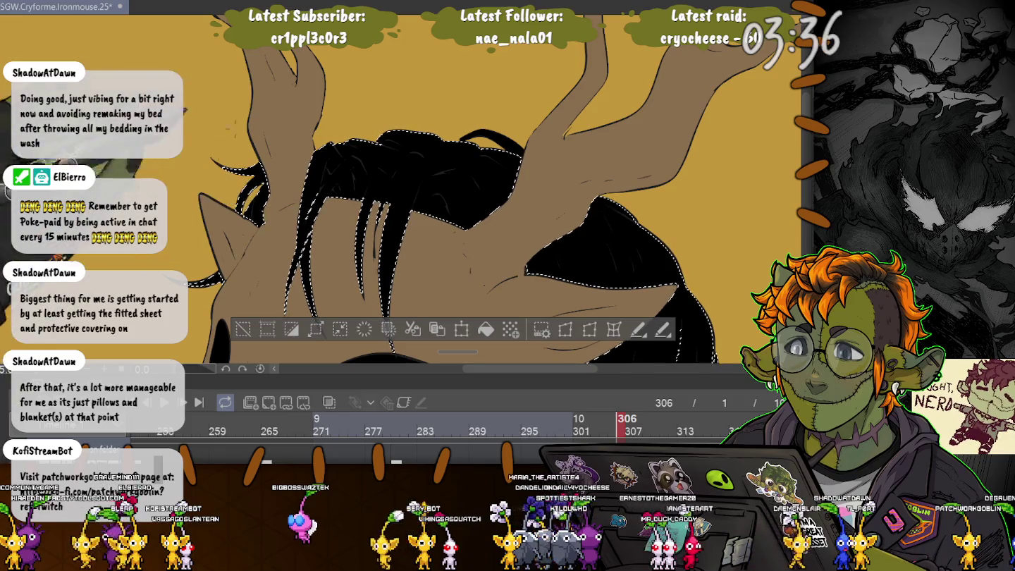
{"action": "scroll", "coordinate": [451, 198], "scroll_direction": "down", "scroll_amount": 3}
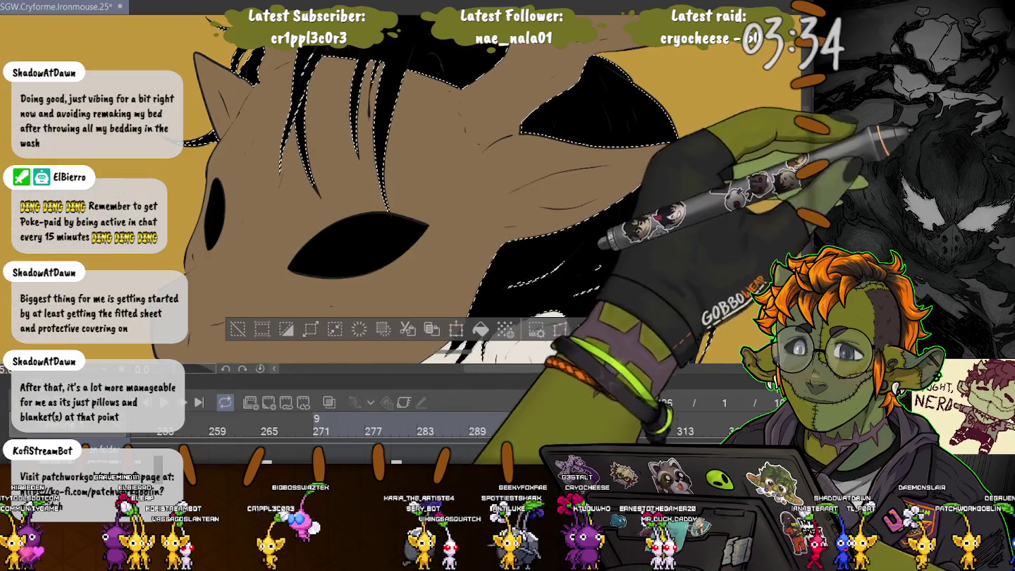
{"action": "scroll", "coordinate": [493, 197], "scroll_direction": "up", "scroll_amount": 3}
{"action": "scroll", "coordinate": [493, 197], "scroll_direction": "up", "scroll_amount": 1}
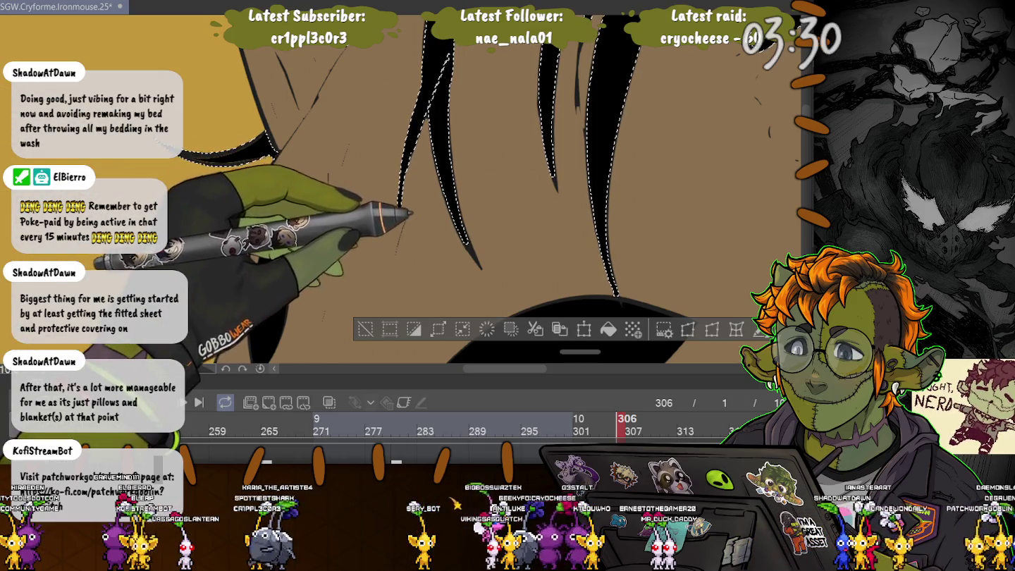
{"action": "scroll", "coordinate": [493, 198], "scroll_direction": "up", "scroll_amount": 2}
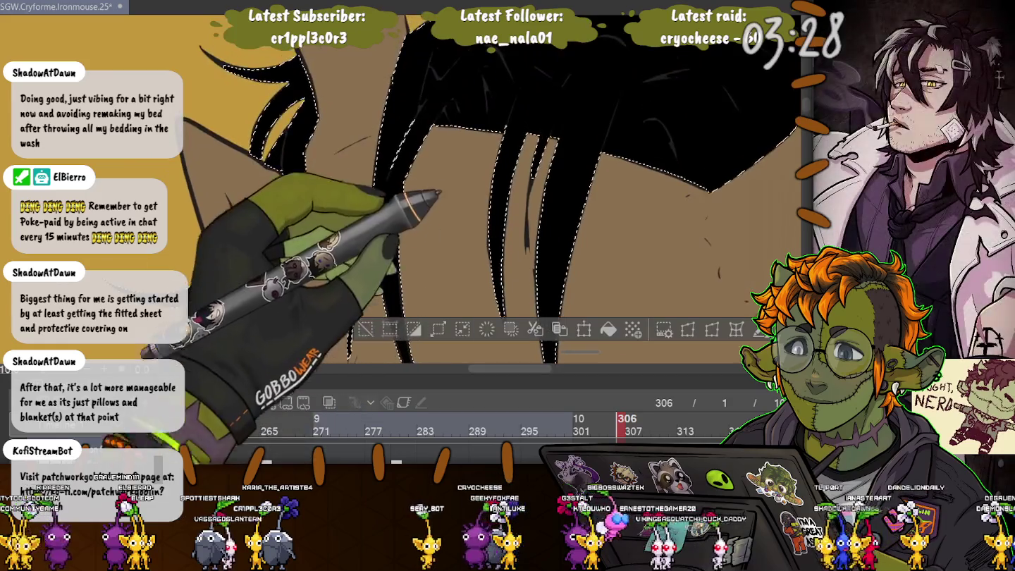
{"action": "scroll", "coordinate": [422, 198], "scroll_direction": "down", "scroll_amount": 1}
{"action": "scroll", "coordinate": [422, 197], "scroll_direction": "down", "scroll_amount": 1}
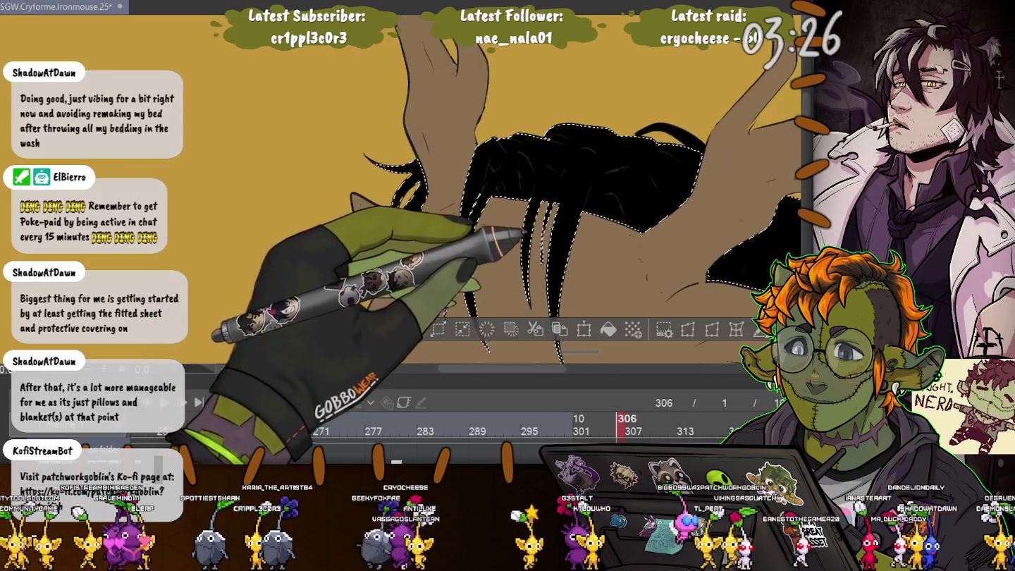
{"action": "scroll", "coordinate": [423, 197], "scroll_direction": "down", "scroll_amount": 1}
{"action": "scroll", "coordinate": [422, 198], "scroll_direction": "down", "scroll_amount": 1}
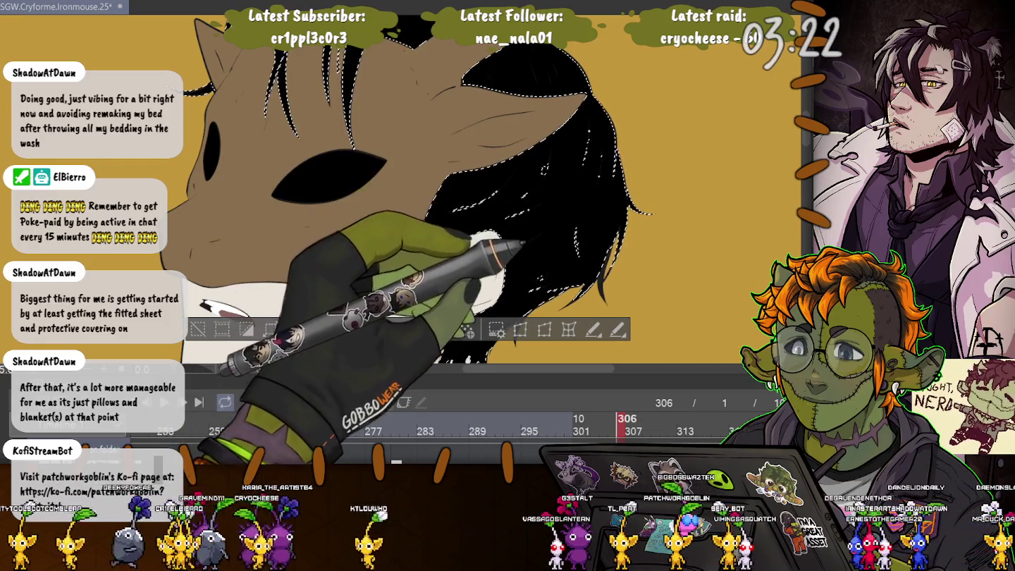
{"action": "scroll", "coordinate": [423, 212], "scroll_direction": "down", "scroll_amount": 2}
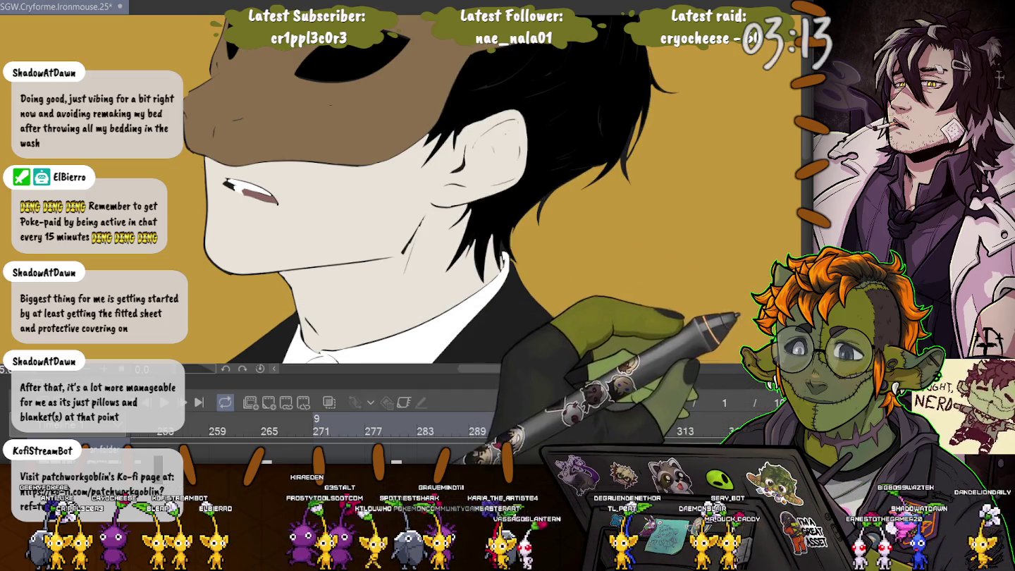
Clear the hair selection, review frame 306's wider shot, deselect again, and switch to frame 280.
{"action": "key", "text": "ctrl+d"}
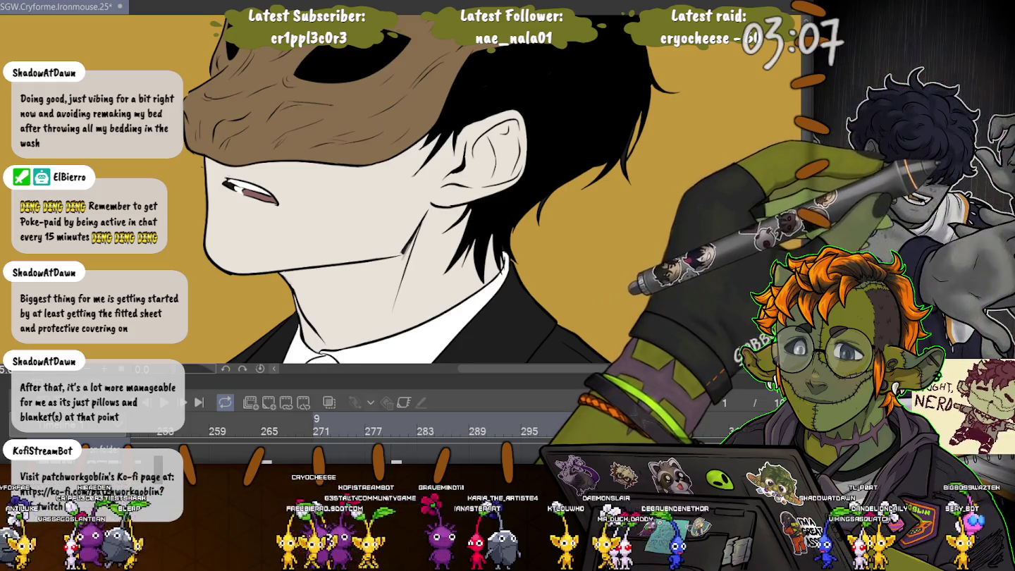
{"action": "left_click", "coordinate": [626, 419]}
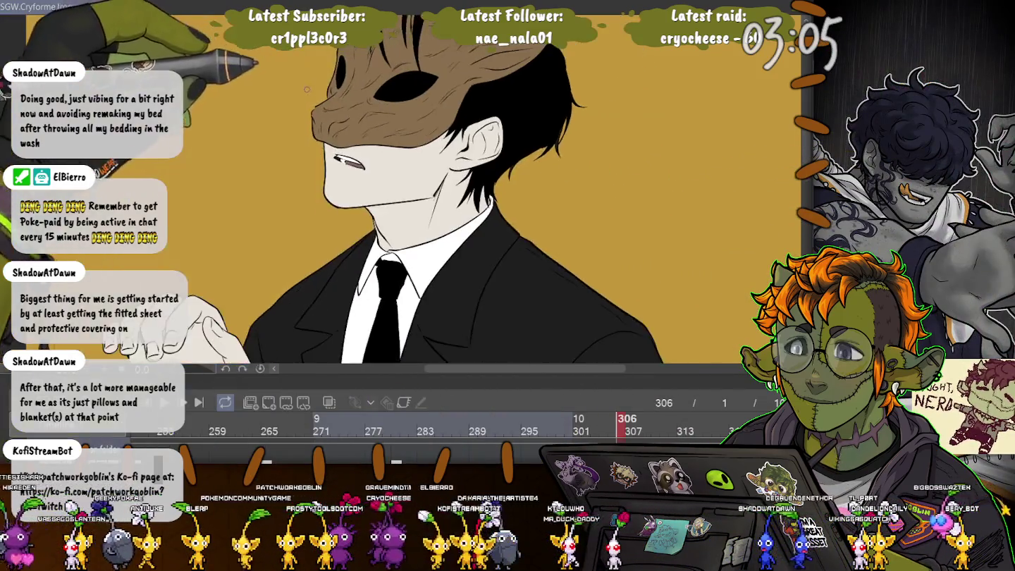
{"action": "scroll", "coordinate": [351, 163], "scroll_direction": "up", "scroll_amount": 5}
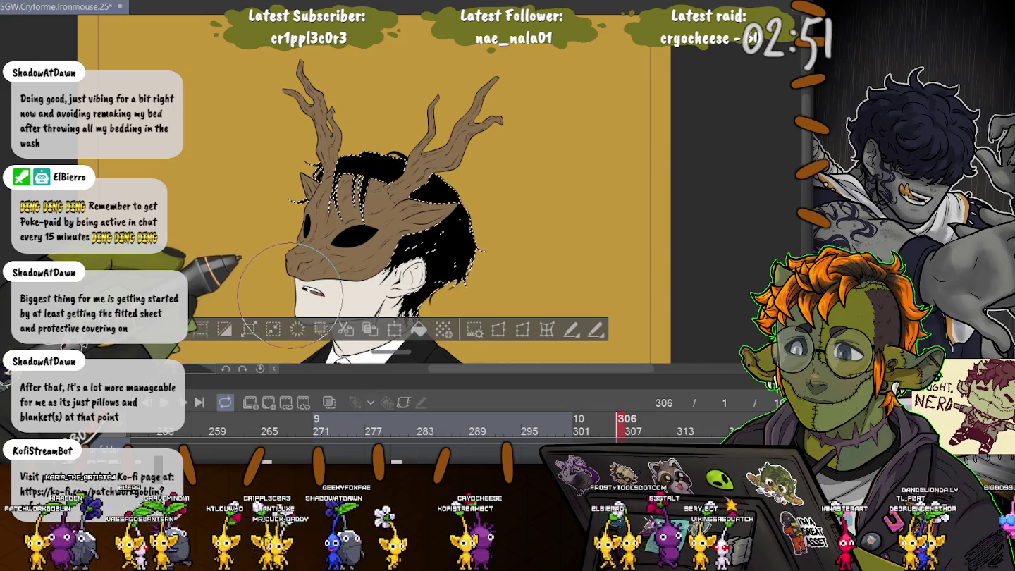
{"action": "key", "text": "ctrl+d"}
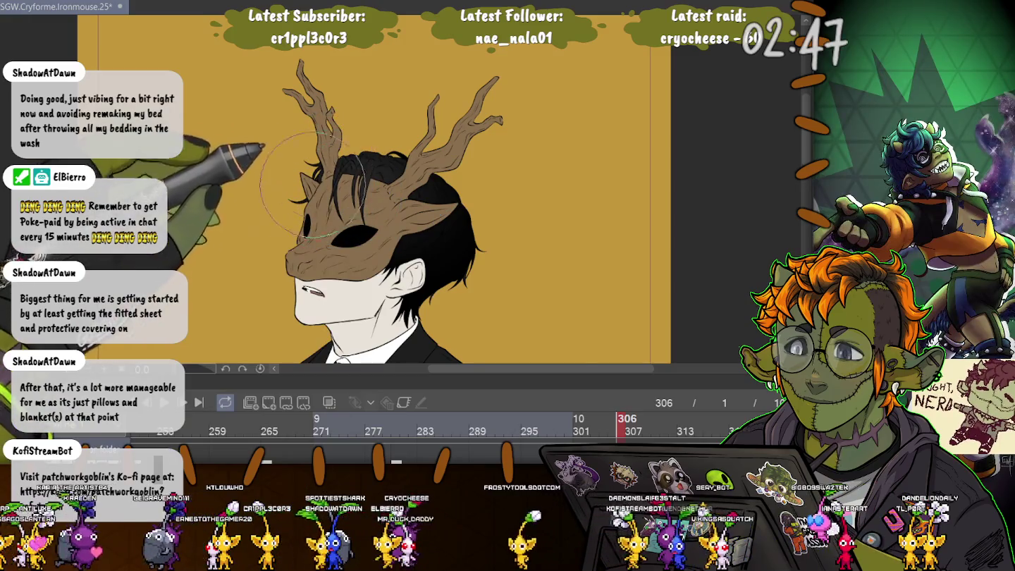
{"action": "left_click", "coordinate": [397, 428]}
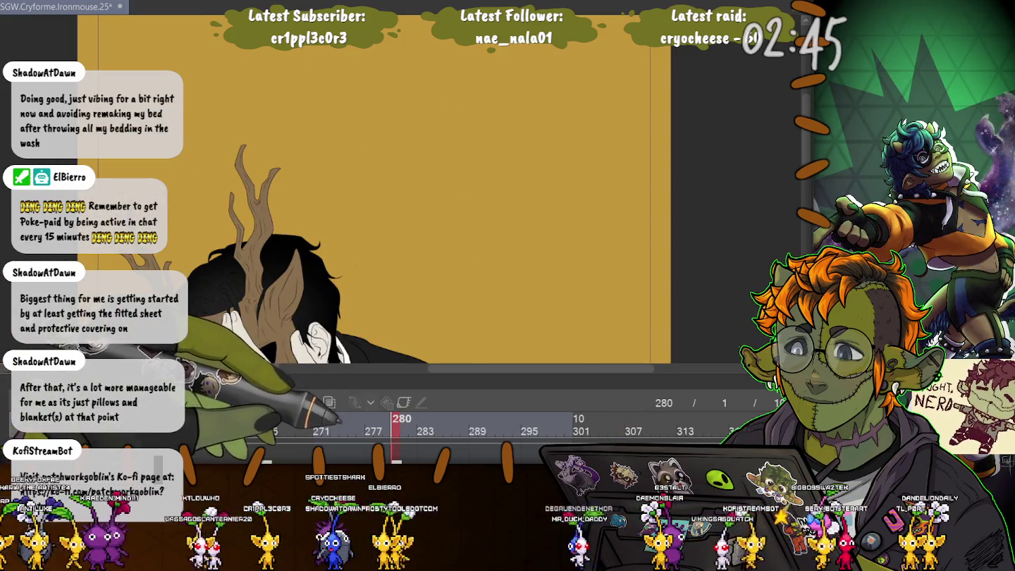
Play forward to frame 306, view the face and suit, return to frame 280, and enlarge the timeline.
{"action": "key", "text": "Return"}
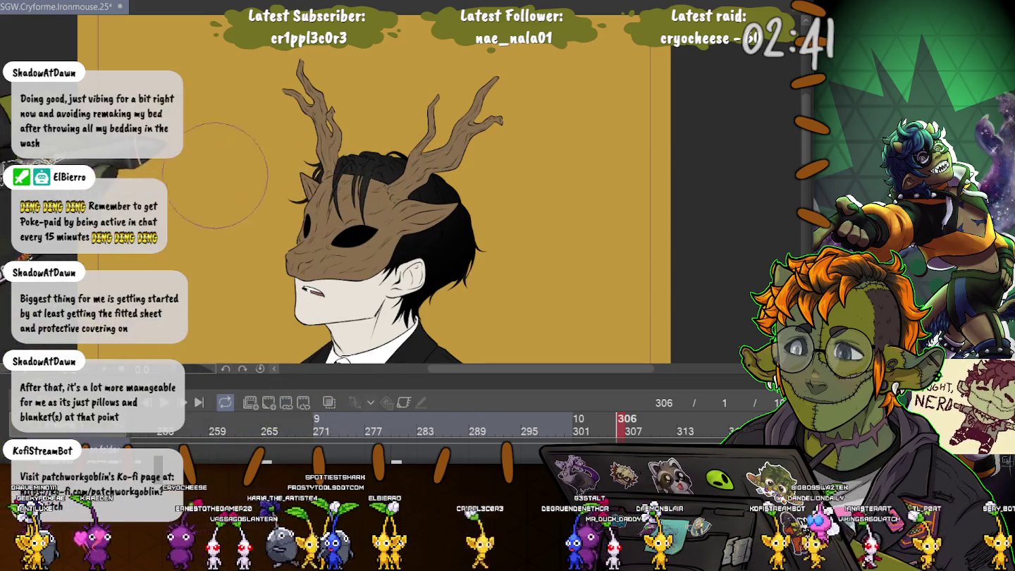
{"action": "scroll", "coordinate": [215, 174], "scroll_direction": "up", "scroll_amount": 1}
{"action": "scroll", "coordinate": [232, 162], "scroll_direction": "up", "scroll_amount": 1}
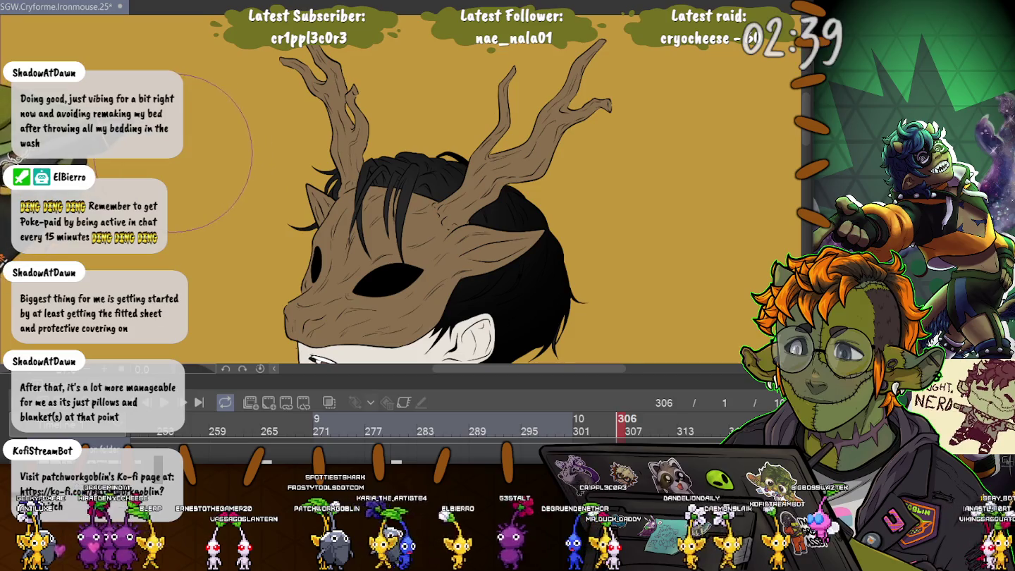
{"action": "left_click_drag", "start_coordinate": [182, 184], "coordinate": [228, 58]}
{"action": "scroll", "coordinate": [234, 144], "scroll_direction": "down", "scroll_amount": 2}
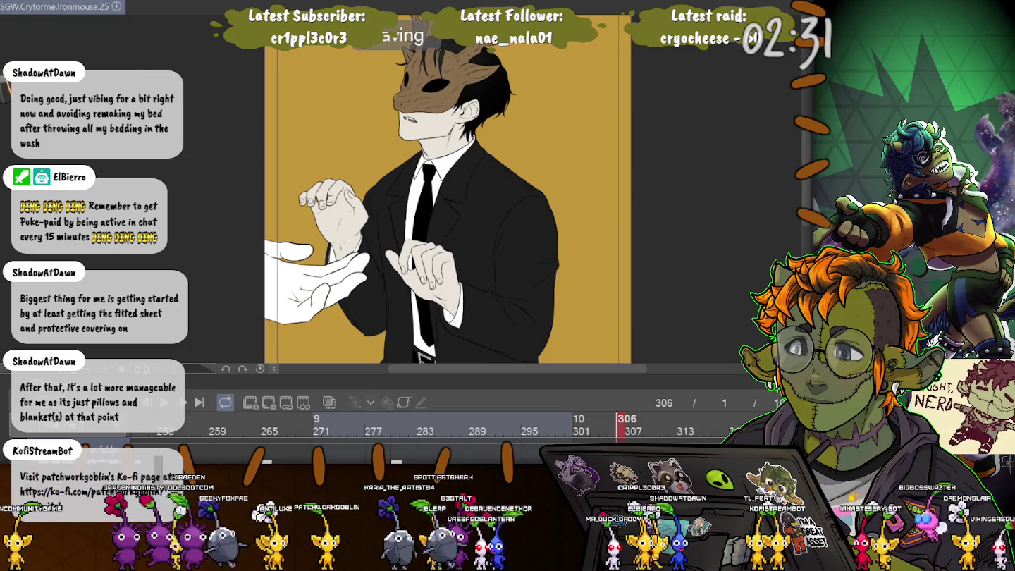
{"action": "left_click", "coordinate": [397, 423]}
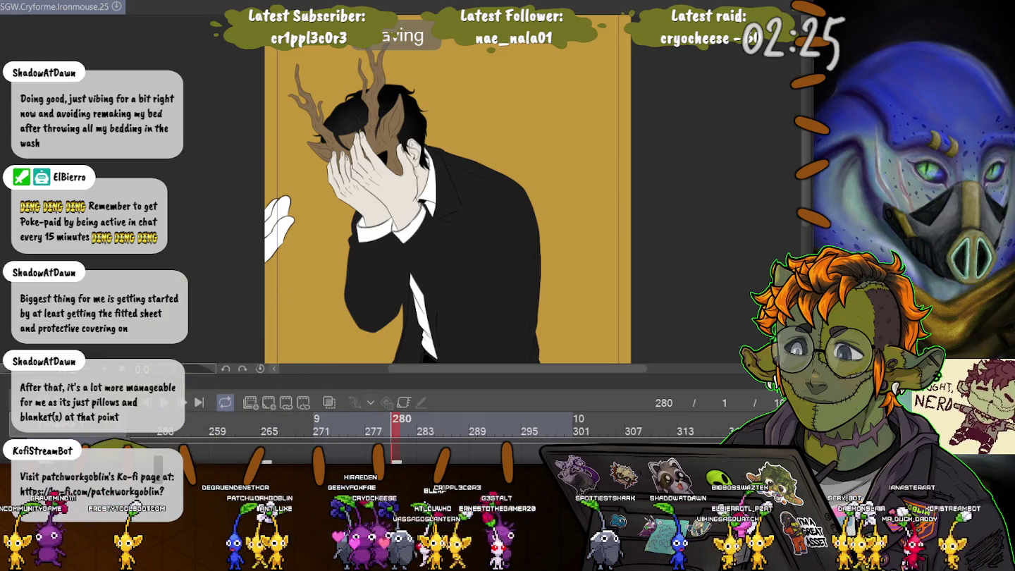
{"action": "left_click_drag", "start_coordinate": [494, 245], "coordinate": [494, 148]}
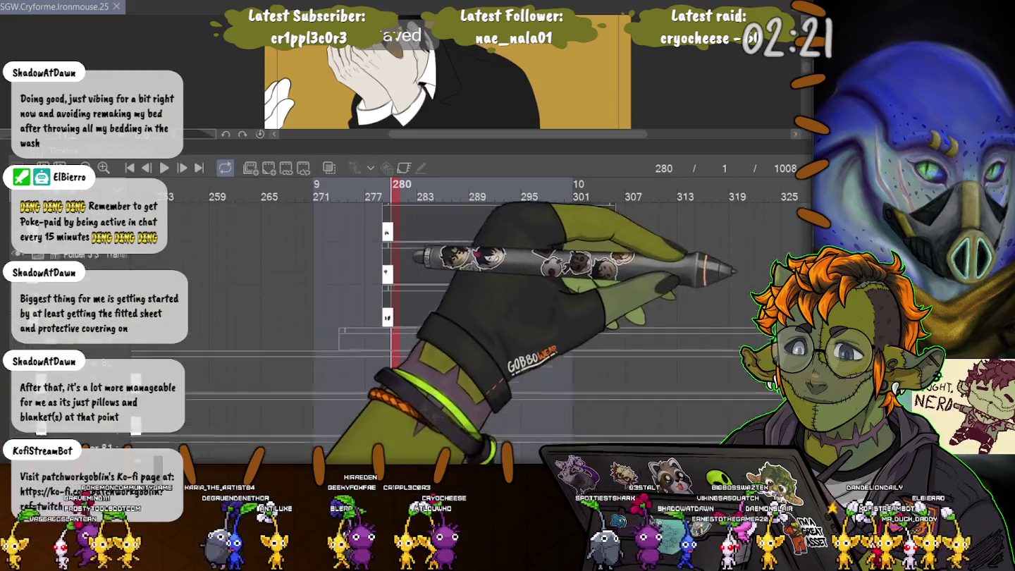
Scroll the timeline tracks, then shrink the timeline so the canvas gets more room.
{"action": "scroll", "coordinate": [423, 318], "scroll_direction": "up", "scroll_amount": 3}
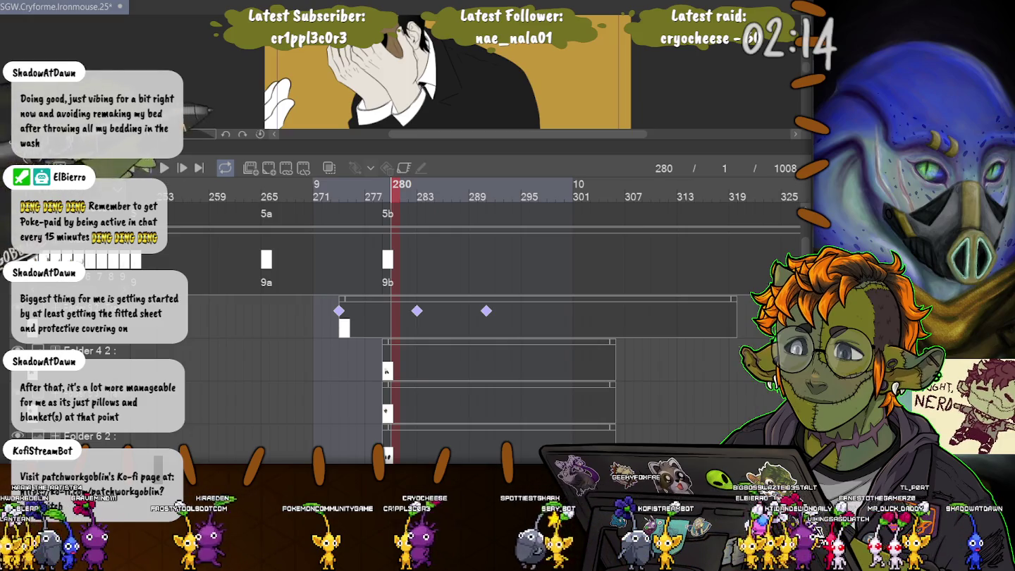
{"action": "mouse_move", "coordinate": [493, 146]}
{"action": "left_mouse_down"}
{"action": "mouse_move", "coordinate": [493, 369]}
{"action": "mouse_move", "coordinate": [493, 334]}
{"action": "left_mouse_up"}
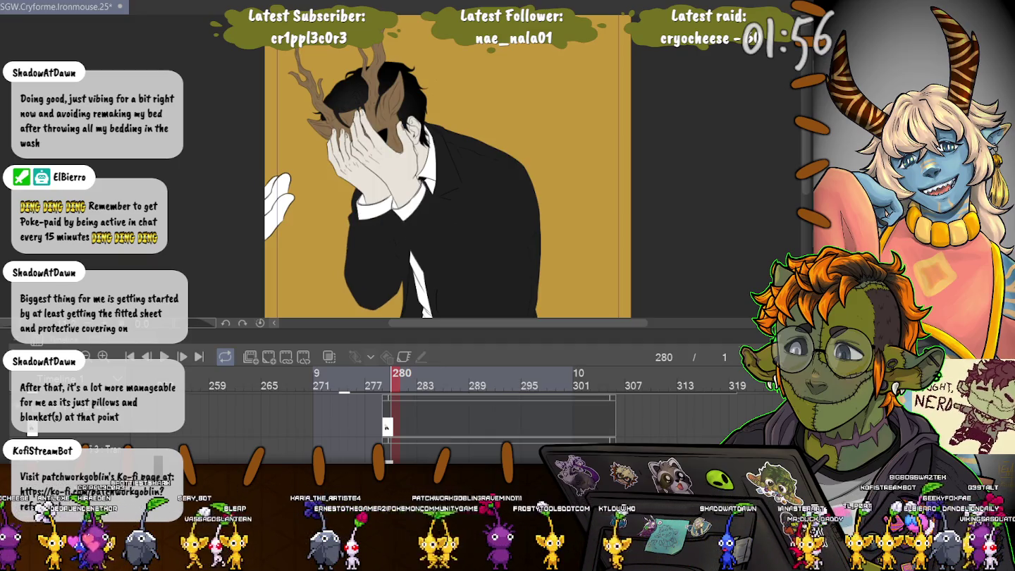
Fill the tie black on frame 280, then undo and redo to compare with the unfilled tie.
{"action": "scroll", "coordinate": [404, 312], "scroll_direction": "up", "scroll_amount": 3}
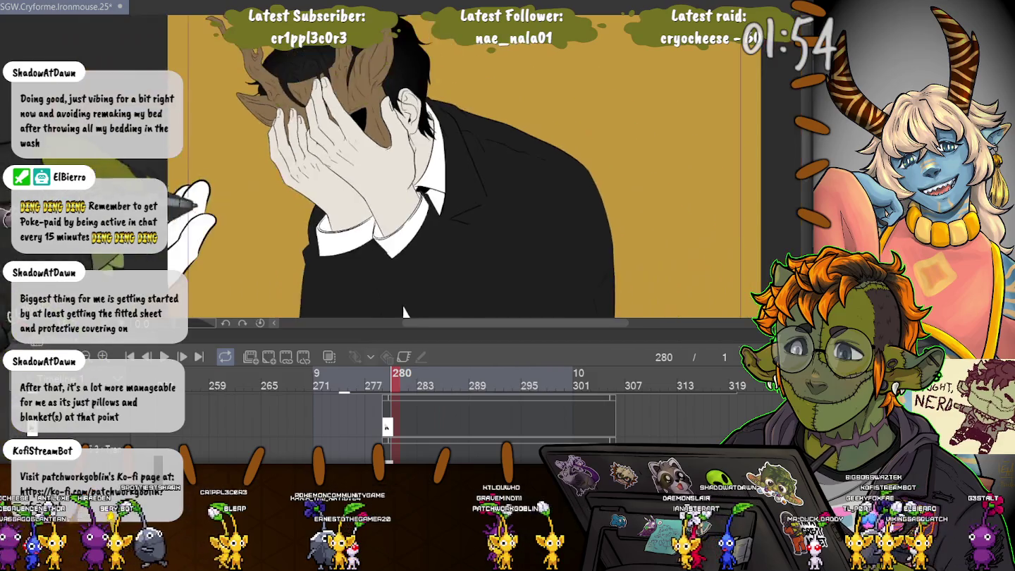
{"action": "scroll", "coordinate": [404, 312], "scroll_direction": "down", "scroll_amount": 3}
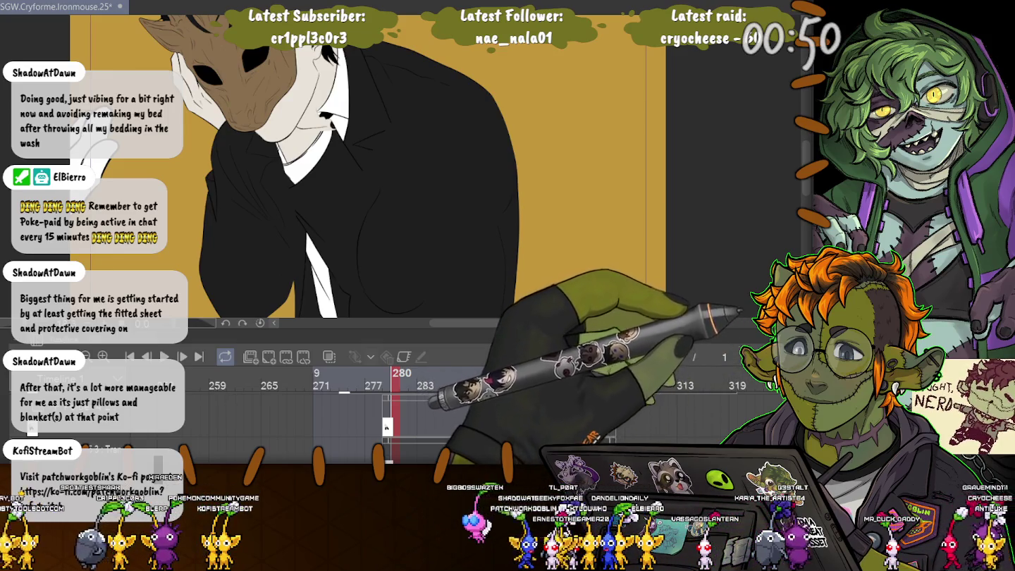
{"action": "left_click", "coordinate": [324, 211]}
{"action": "key", "text": "ctrl+z"}
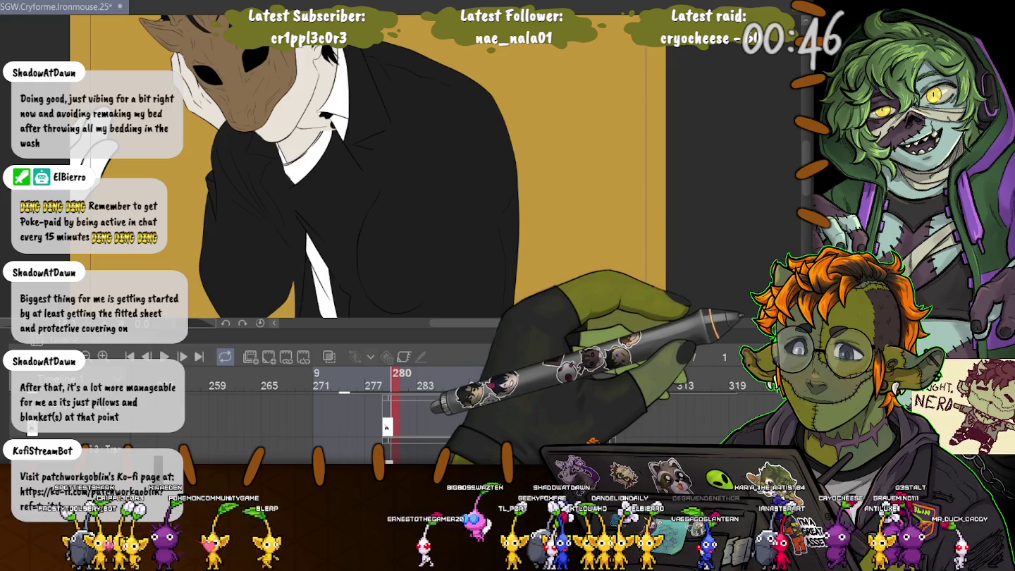
{"action": "key", "text": "ctrl+y"}
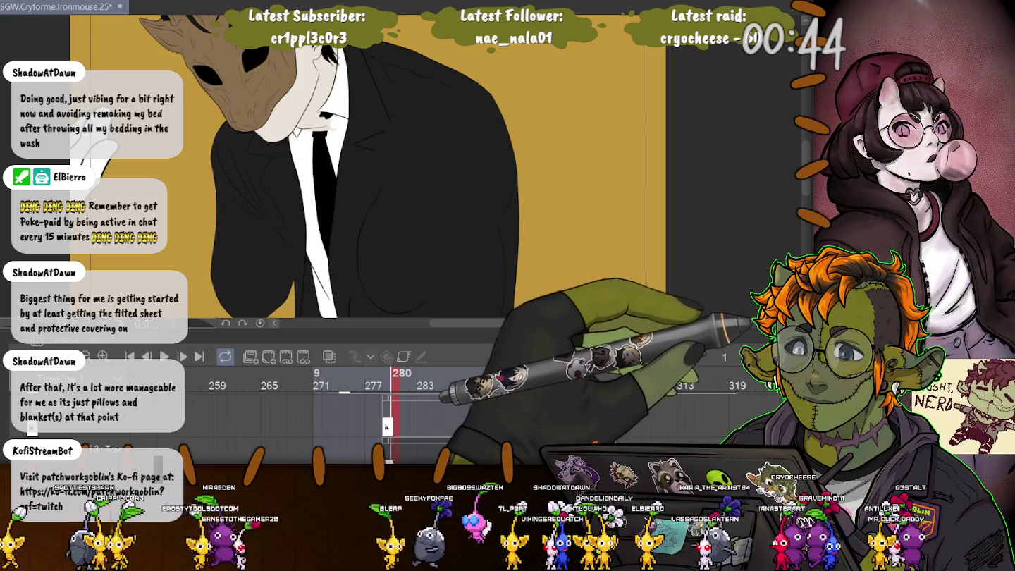
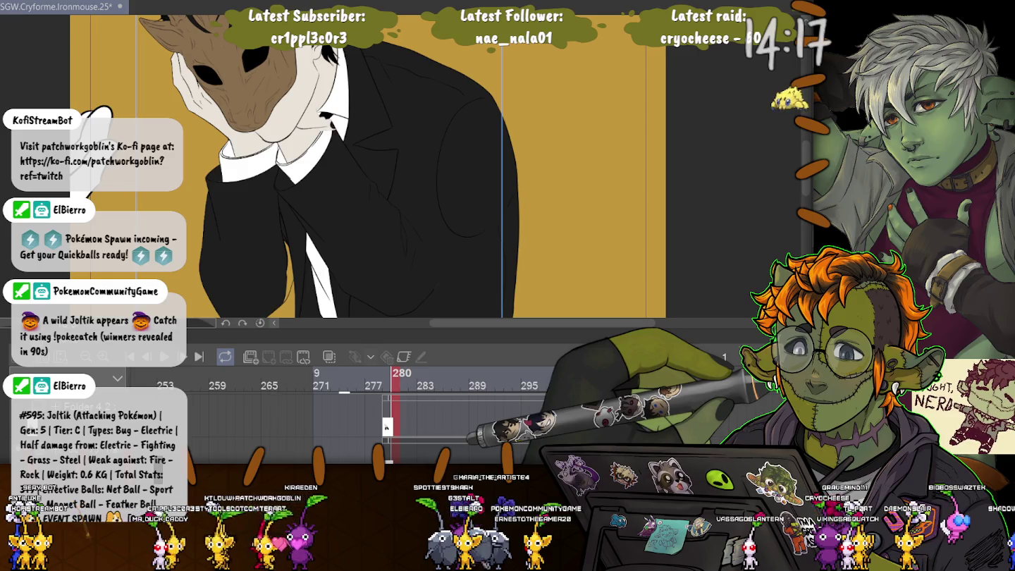
Undo the last change and transform the head drawing, widening the box across the figure.
{"action": "key", "text": "ctrl+z"}
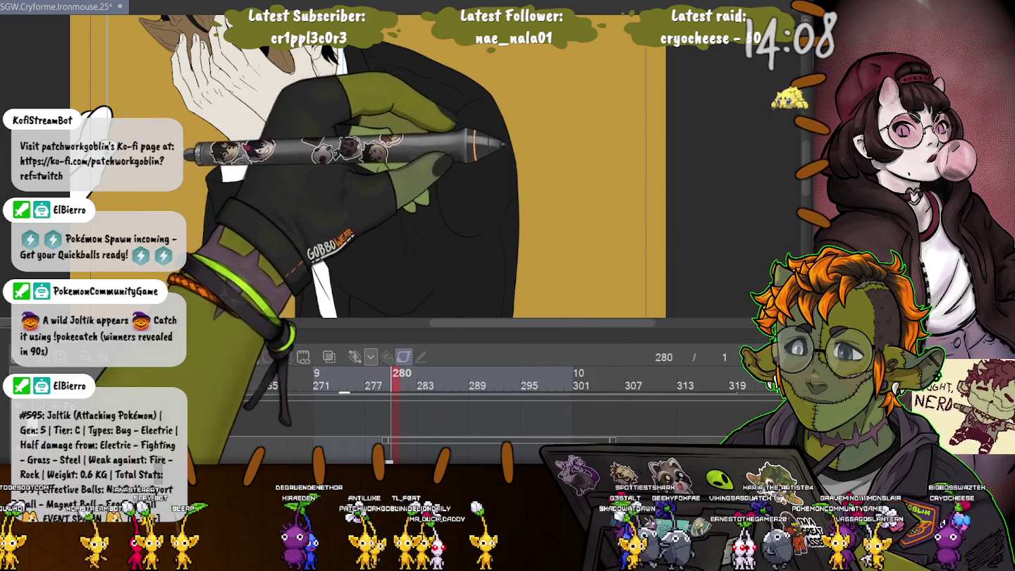
{"action": "key", "text": "ctrl+t"}
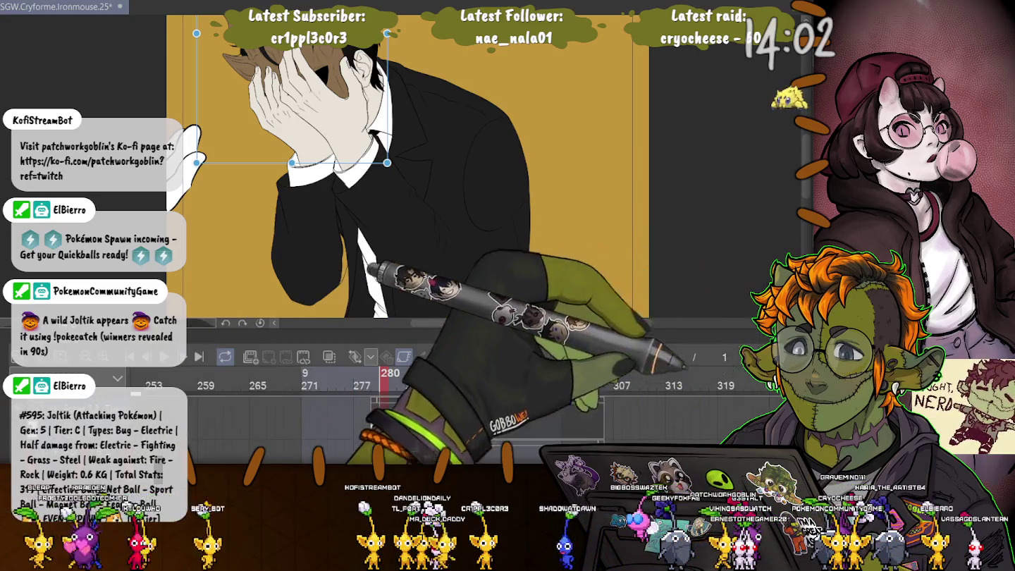
{"action": "left_click_drag", "start_coordinate": [220, 40], "coordinate": [517, 318]}
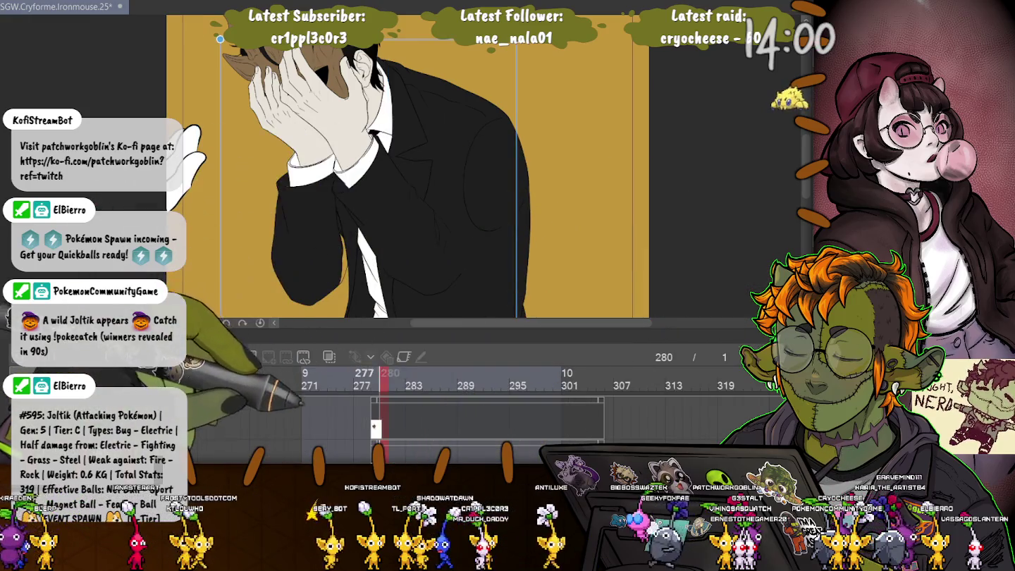
Step through frames to 306, then return to the facepalm drawing at frame 280 for transforming.
{"action": "key", "text": "Left"}
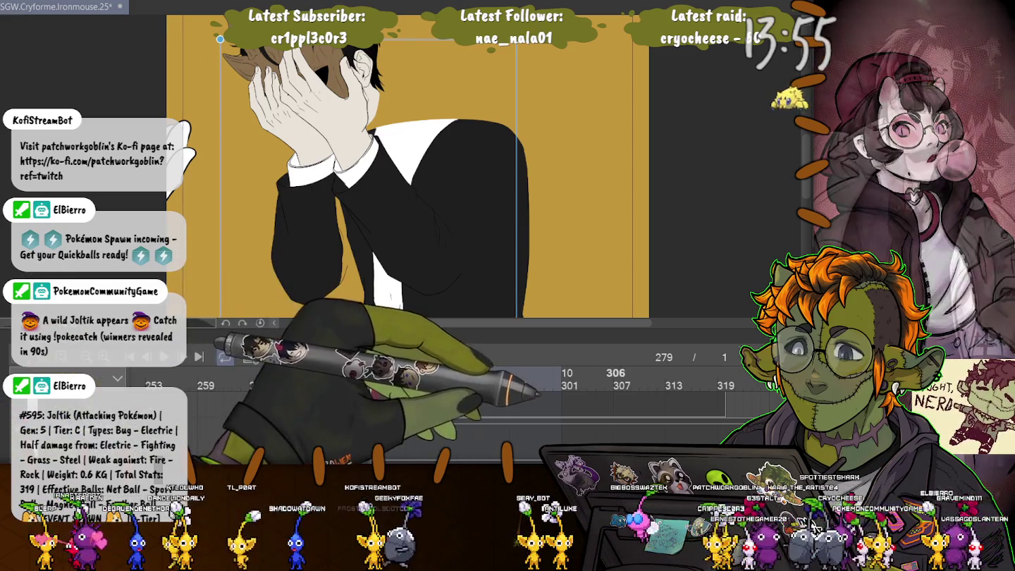
{"action": "left_click", "coordinate": [611, 378]}
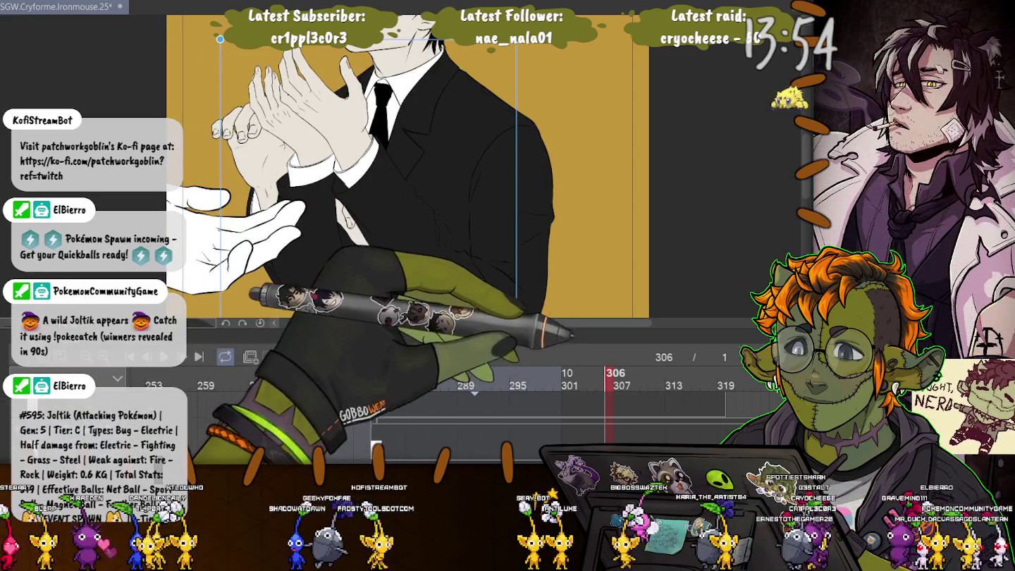
{"action": "left_click", "coordinate": [333, 408]}
{"action": "key", "text": "space"}
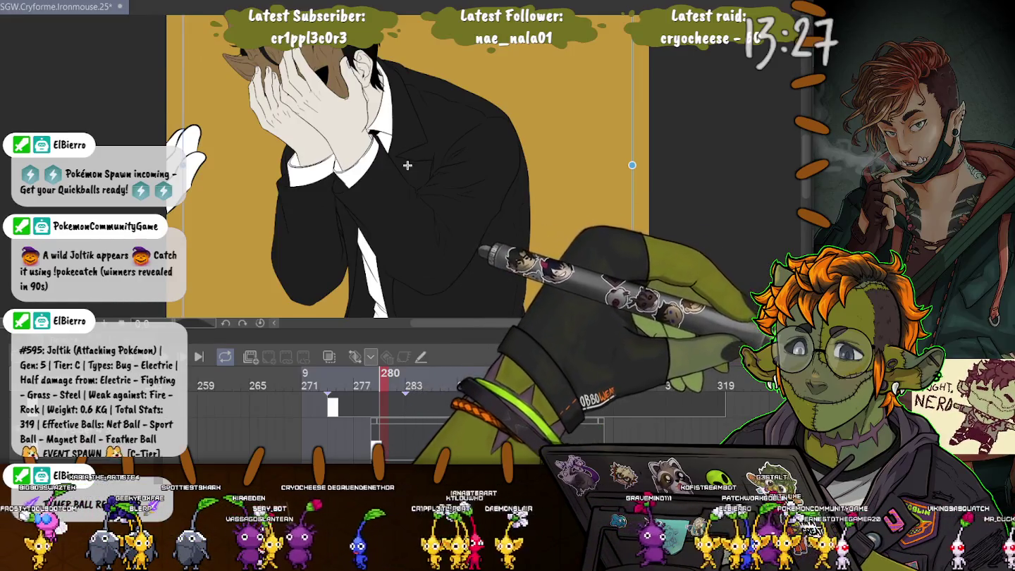
{"action": "key", "text": "ctrl+t"}
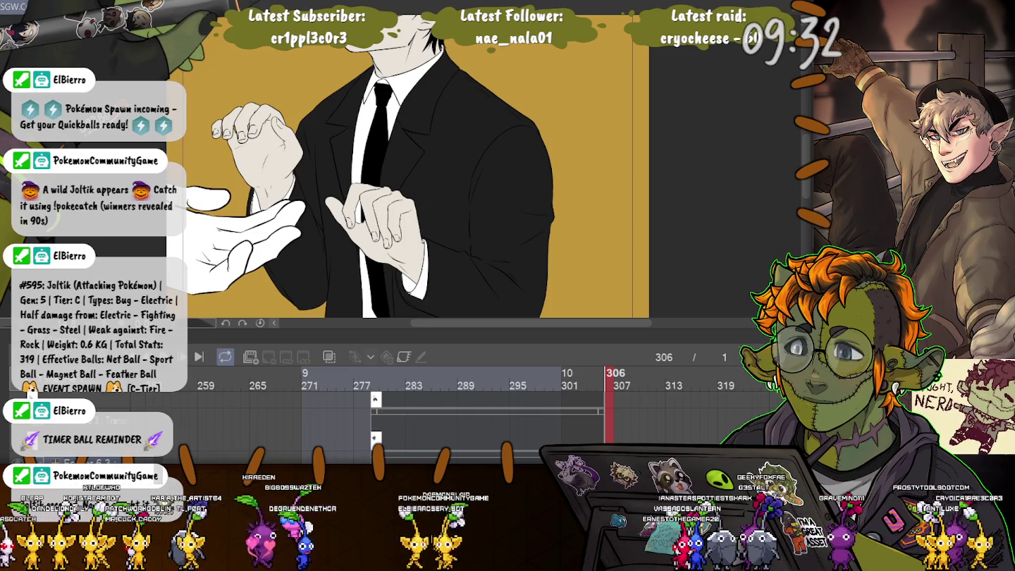
Zoom out the canvas and make the timeline panel taller.
{"action": "scroll", "coordinate": [431, 162], "scroll_direction": "down", "scroll_amount": 1}
{"action": "scroll", "coordinate": [431, 162], "scroll_direction": "down", "scroll_amount": 1}
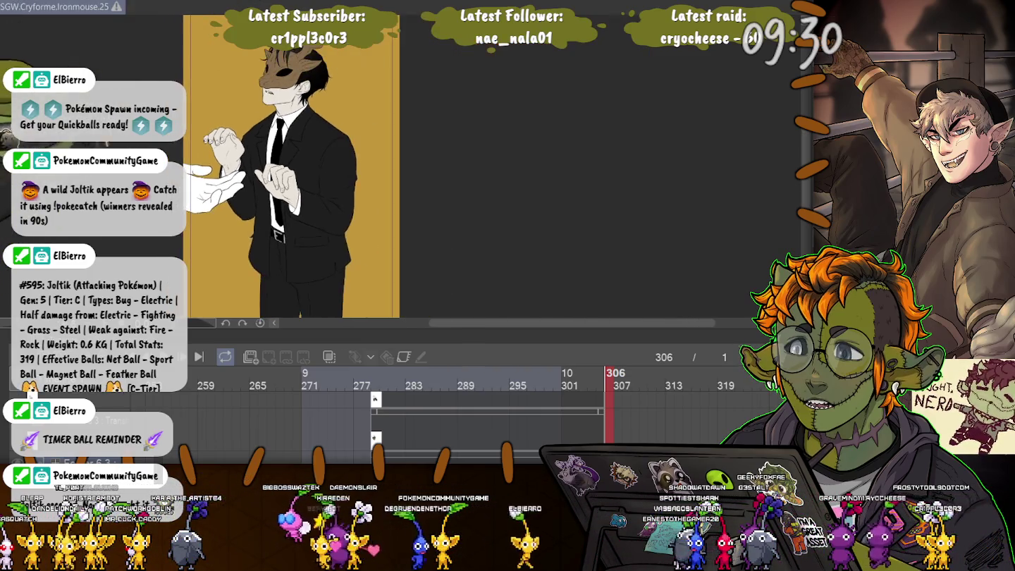
{"action": "scroll", "coordinate": [432, 161], "scroll_direction": "down", "scroll_amount": 1}
{"action": "scroll", "coordinate": [431, 161], "scroll_direction": "down", "scroll_amount": 1}
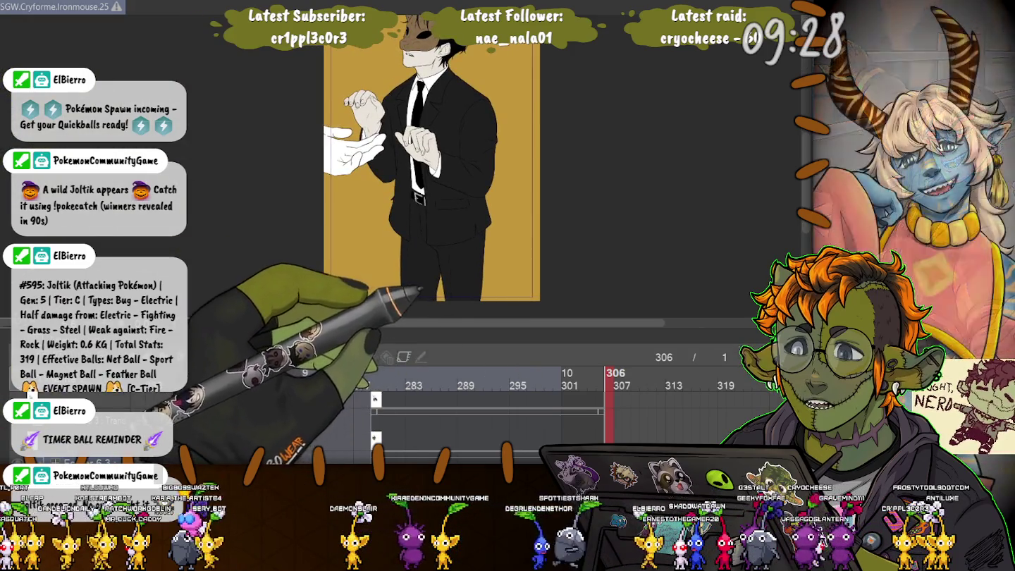
{"action": "left_click_drag", "start_coordinate": [494, 340], "coordinate": [493, 311]}
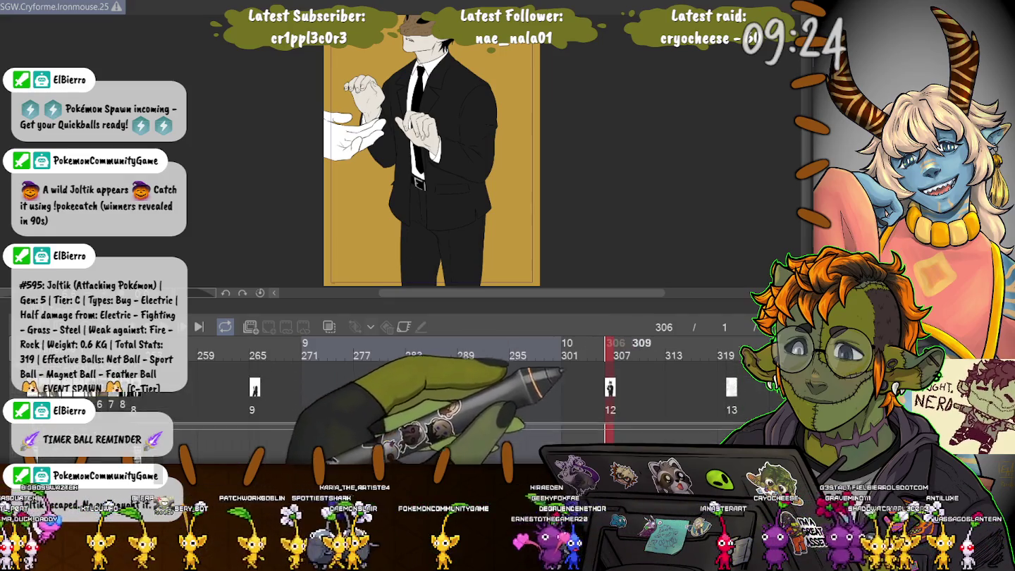
Open the frame 320 sketch, comparing it briefly with finished frame 306.
{"action": "left_click", "coordinate": [732, 350]}
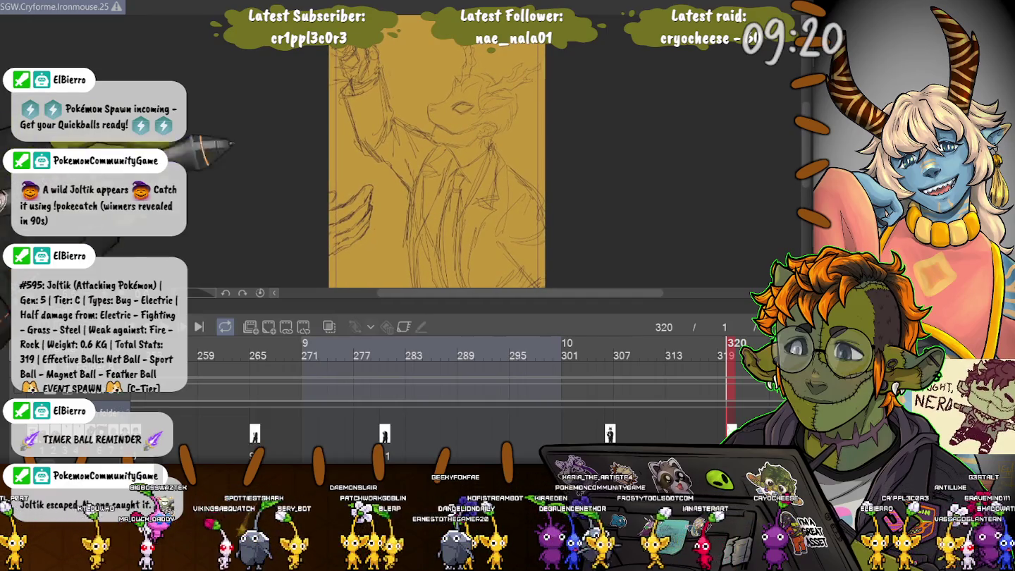
{"action": "left_click", "coordinate": [611, 349]}
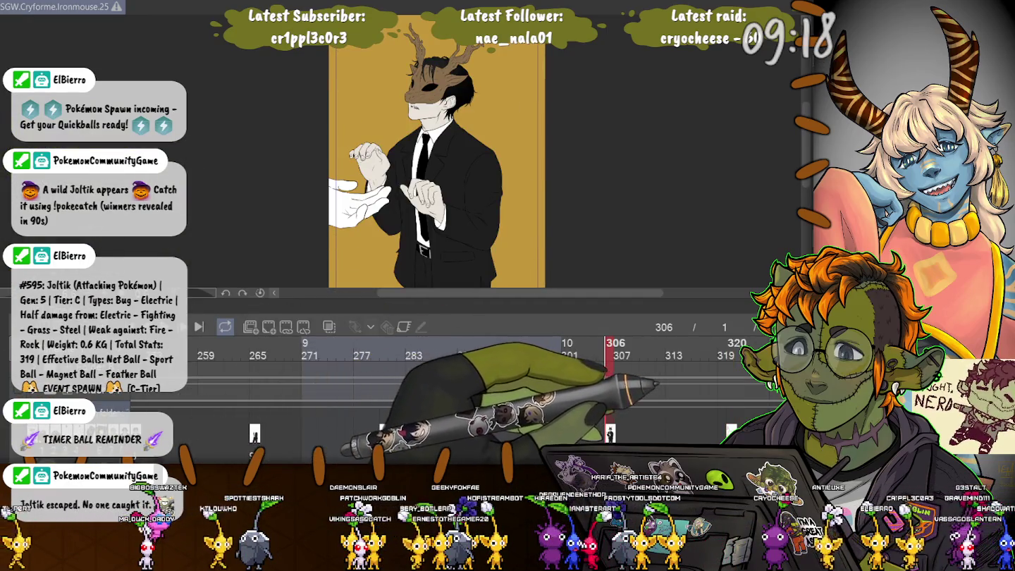
{"action": "left_click", "coordinate": [732, 349]}
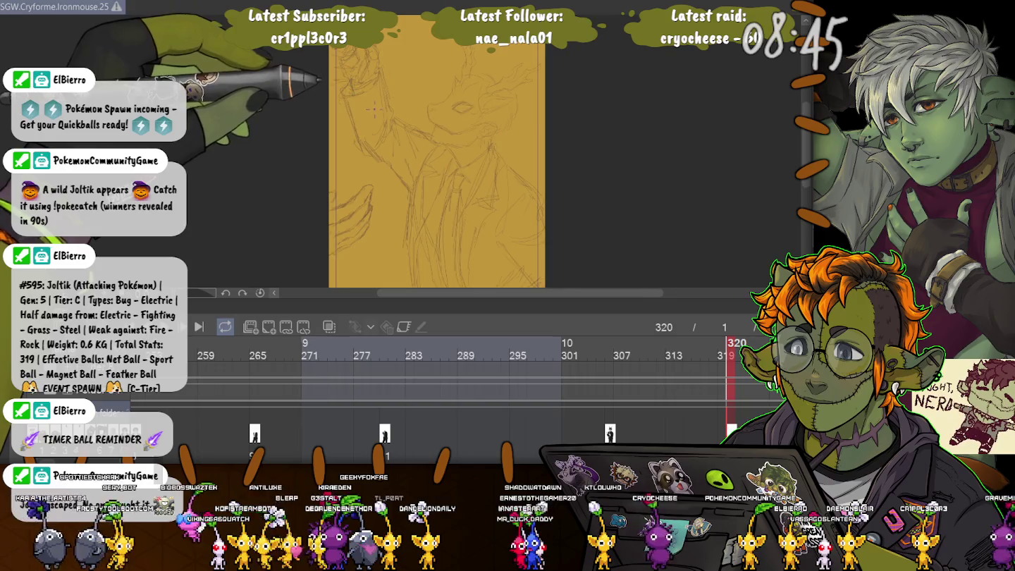
Zoom in on the face and ink the top edge of the mask's snout, undoing a stray stroke.
{"action": "scroll", "coordinate": [376, 109], "scroll_direction": "up", "scroll_amount": 5}
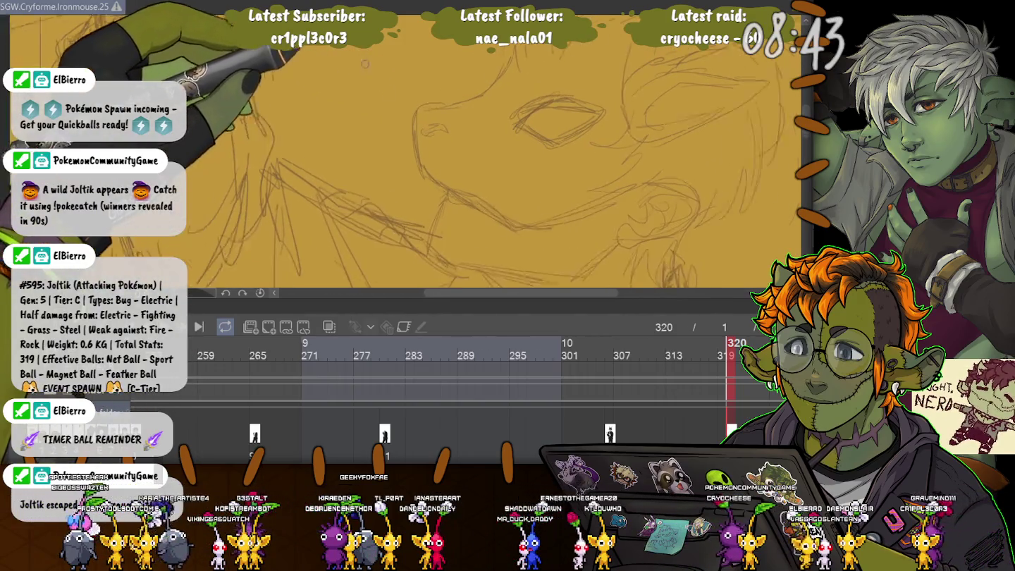
{"action": "scroll", "coordinate": [366, 63], "scroll_direction": "down", "scroll_amount": 2}
{"action": "scroll", "coordinate": [320, 157], "scroll_direction": "down", "scroll_amount": 2}
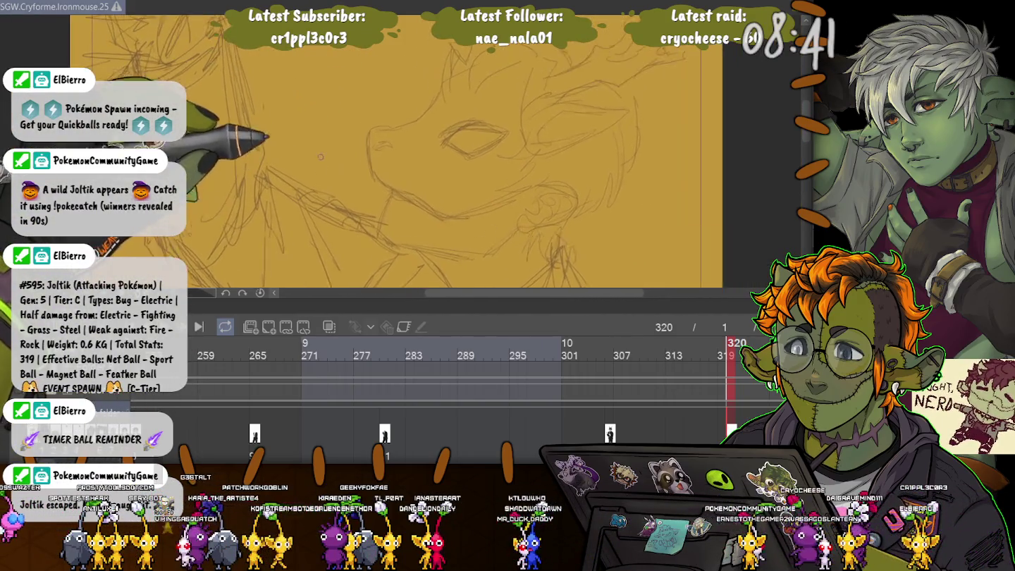
{"action": "scroll", "coordinate": [320, 157], "scroll_direction": "up", "scroll_amount": 2}
{"action": "left_click_drag", "start_coordinate": [405, 127], "coordinate": [393, 126]}
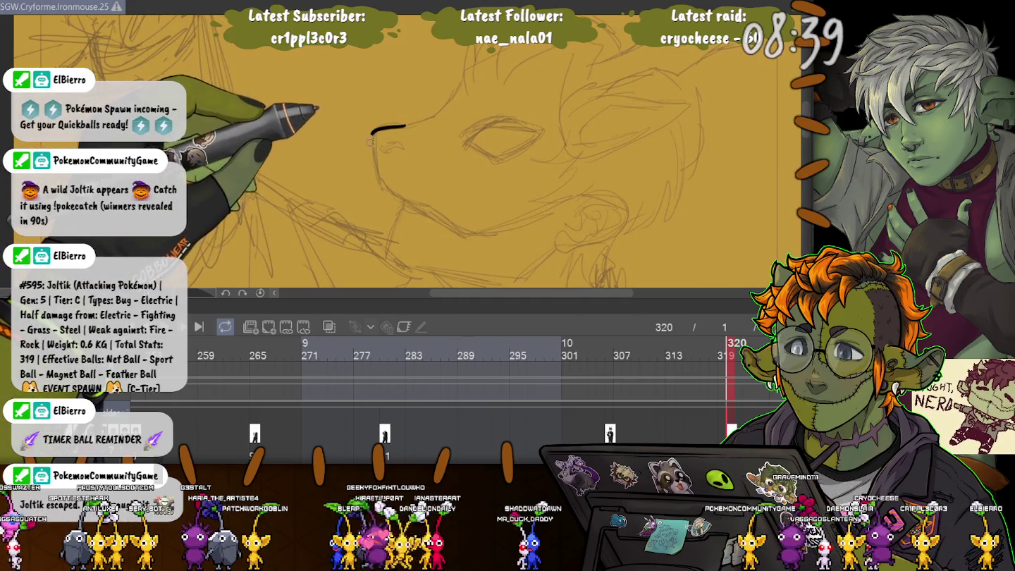
{"action": "key", "text": "ctrl+z"}
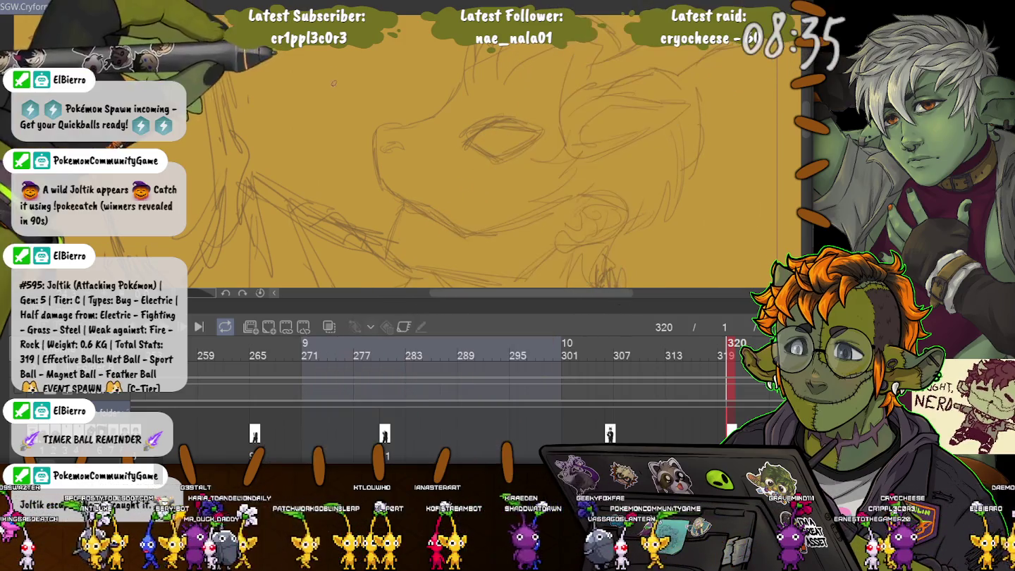
{"action": "mouse_move", "coordinate": [457, 92]}
{"action": "left_mouse_down"}
{"action": "mouse_move", "coordinate": [410, 122]}
{"action": "mouse_move", "coordinate": [376, 127]}
{"action": "left_mouse_up"}
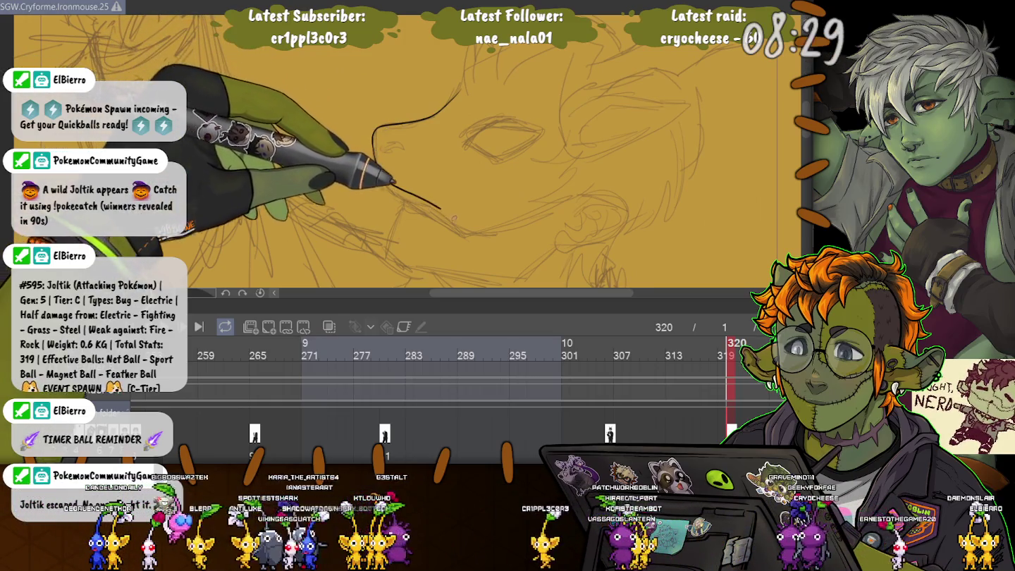
Ink the long curved lower jaw edge and the eye-hole outline, checking against frame 306.
{"action": "left_click_drag", "start_coordinate": [393, 187], "coordinate": [564, 201]}
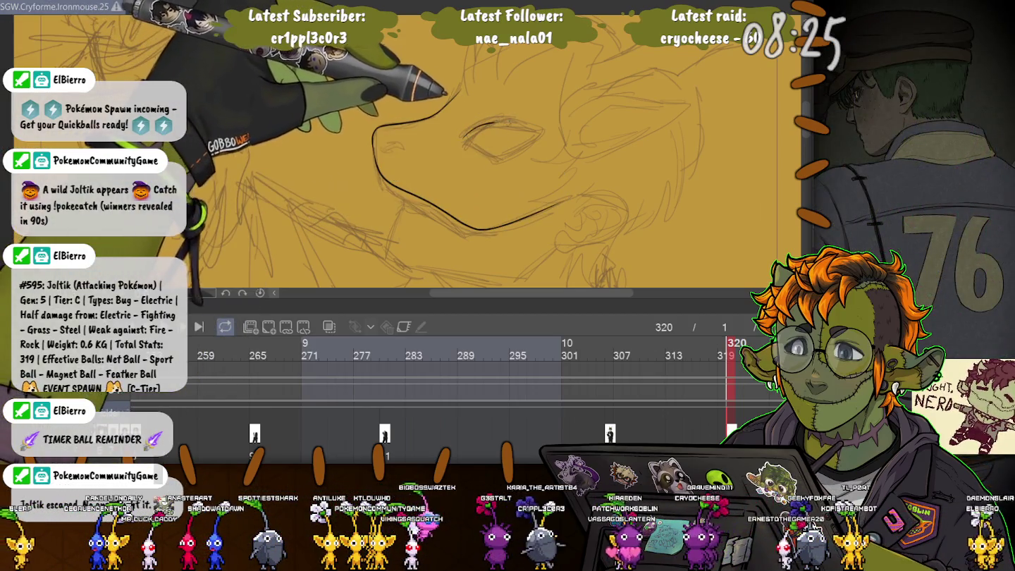
{"action": "mouse_move", "coordinate": [462, 135]}
{"action": "left_mouse_down"}
{"action": "mouse_move", "coordinate": [539, 133]}
{"action": "mouse_move", "coordinate": [498, 154]}
{"action": "left_mouse_up"}
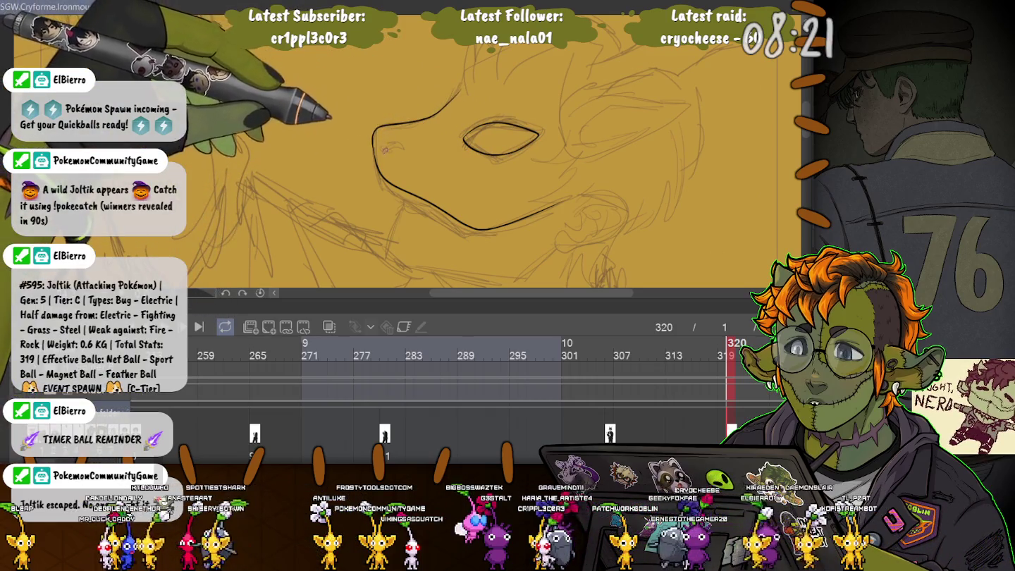
{"action": "left_click", "coordinate": [611, 349]}
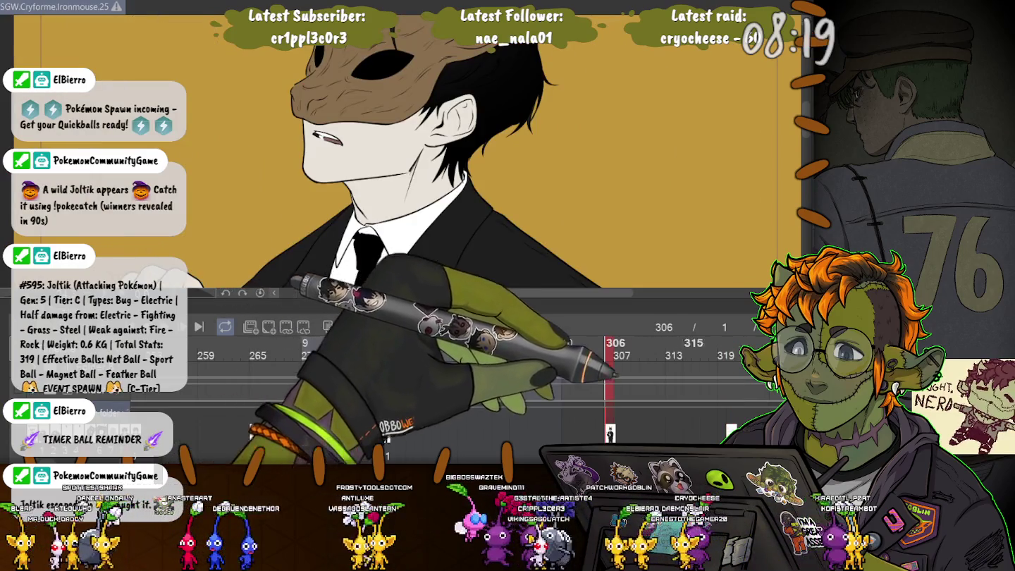
{"action": "key", "text": "Right"}
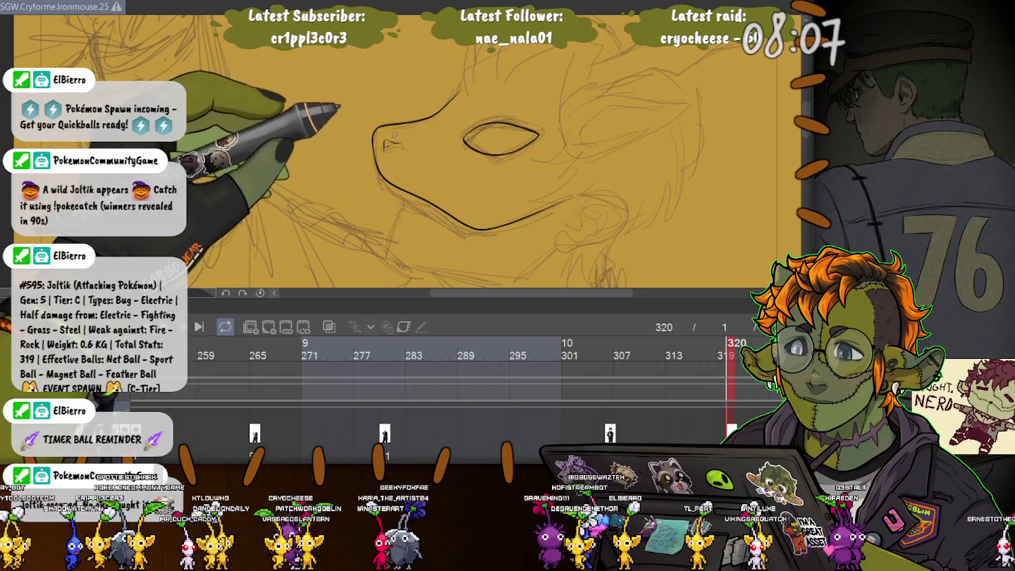
{"action": "scroll", "coordinate": [402, 151], "scroll_direction": "up", "scroll_amount": 3}
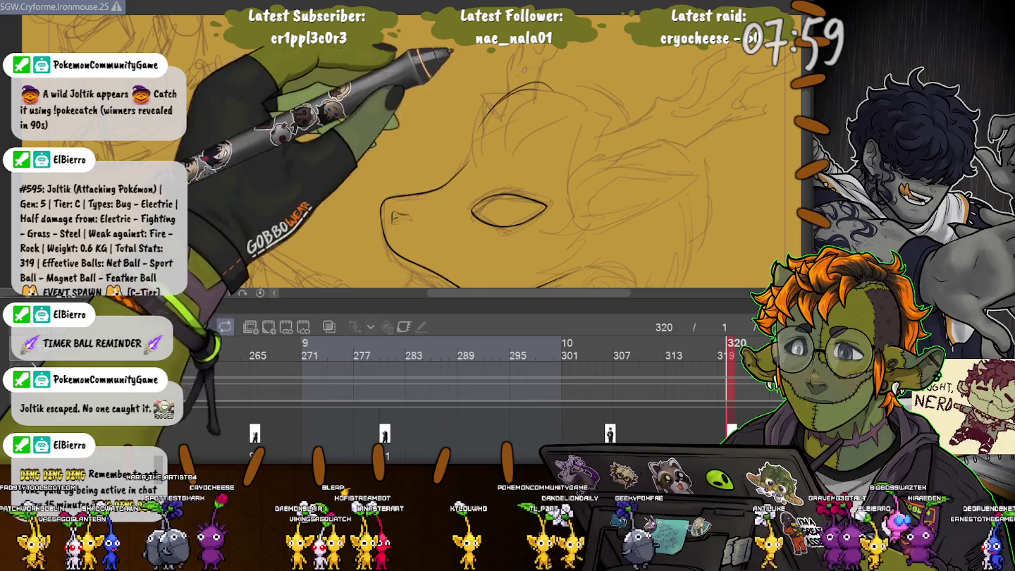
Ink several hair strands and a curved hair line across the top of the head.
{"action": "left_click_drag", "start_coordinate": [494, 150], "coordinate": [570, 85]}
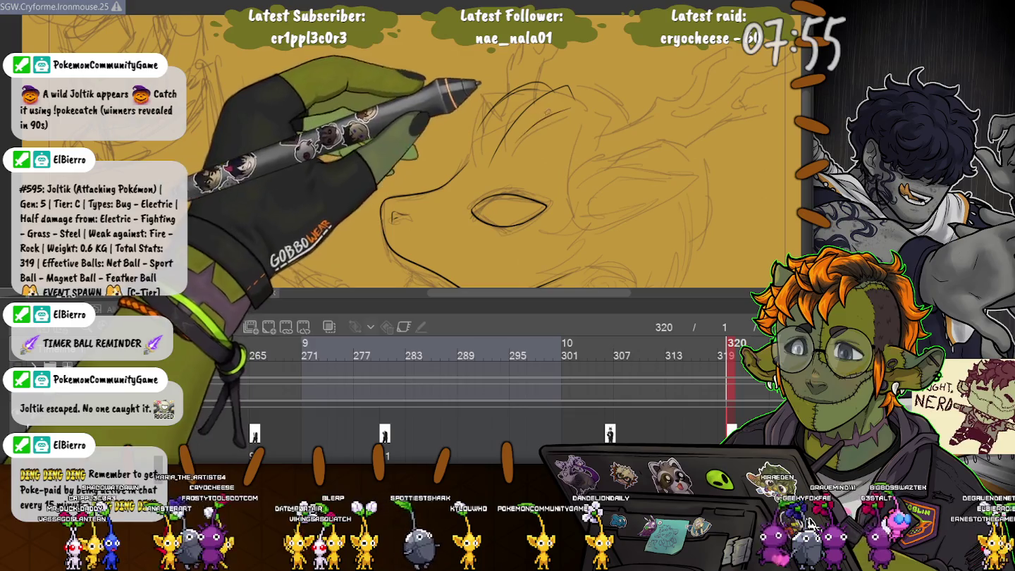
{"action": "left_click_drag", "start_coordinate": [490, 164], "coordinate": [539, 85]}
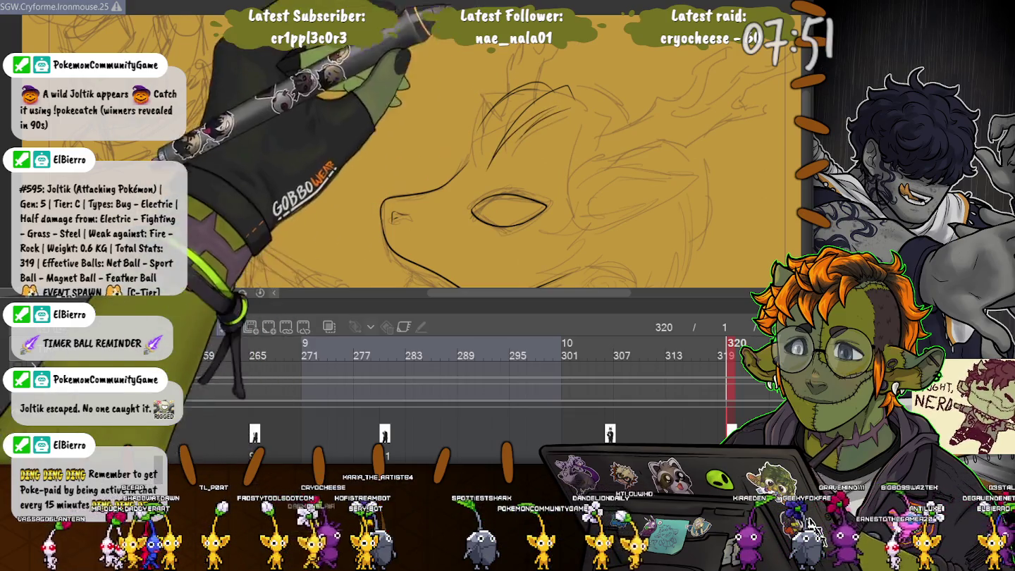
{"action": "left_click_drag", "start_coordinate": [507, 210], "coordinate": [453, 173]}
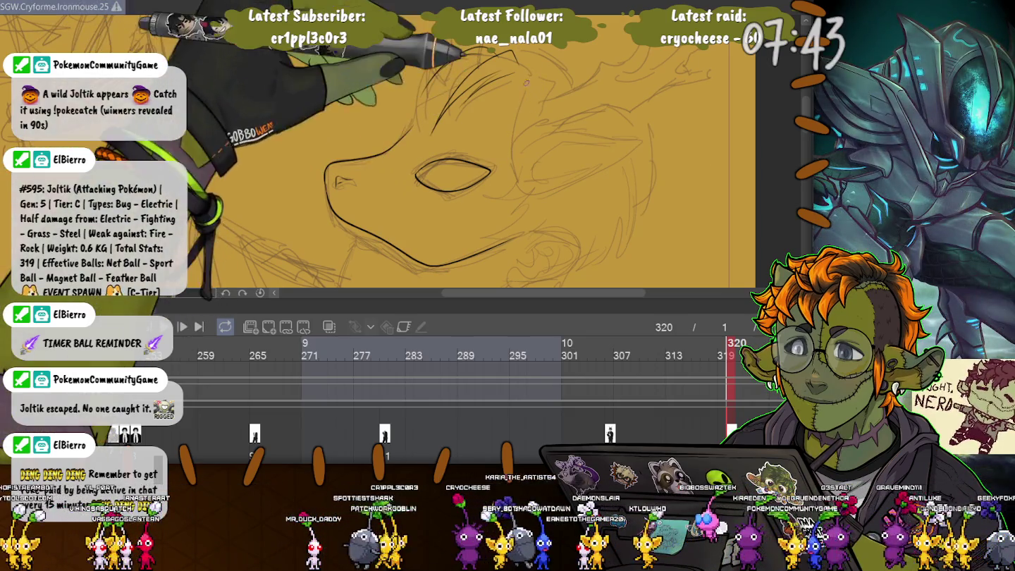
{"action": "left_click_drag", "start_coordinate": [441, 123], "coordinate": [543, 91]}
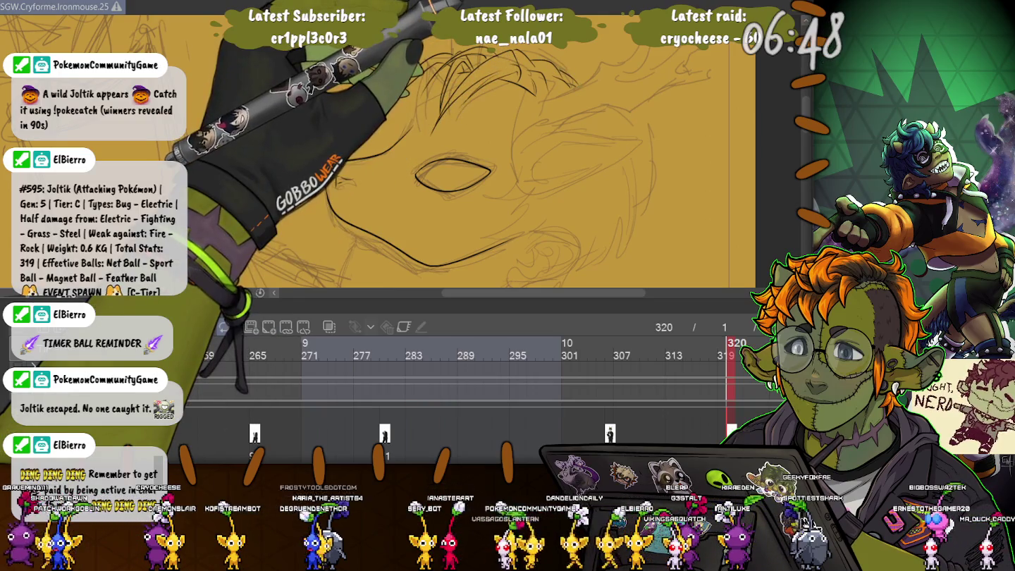
{"action": "left_click_drag", "start_coordinate": [453, 173], "coordinate": [427, 62]}
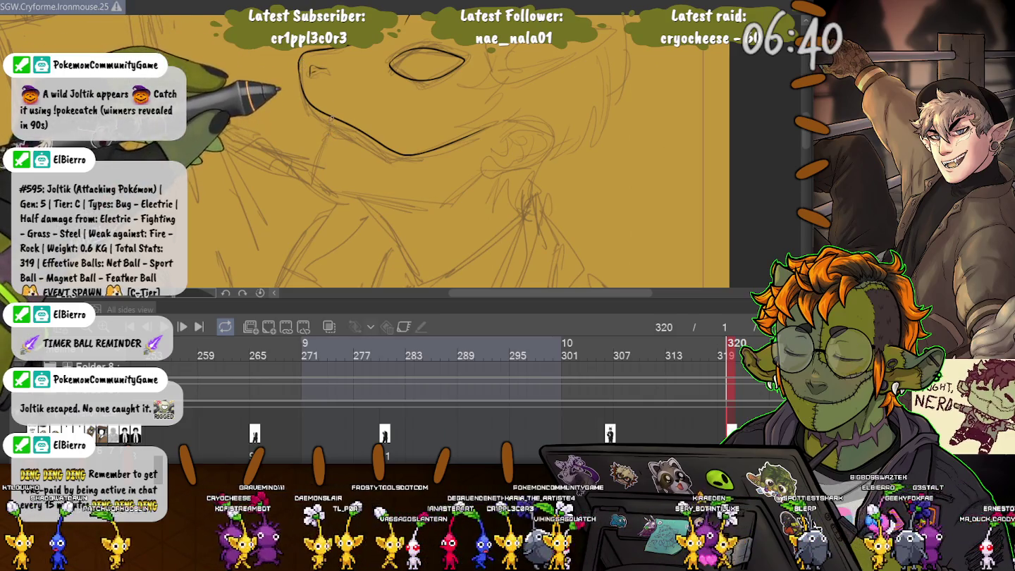
Ink a short and a long line below the jaw and deselect the jaw-corner stroke.
{"action": "mouse_move", "coordinate": [330, 122]}
{"action": "left_mouse_down"}
{"action": "mouse_move", "coordinate": [317, 156]}
{"action": "mouse_move", "coordinate": [326, 186]}
{"action": "left_mouse_up"}
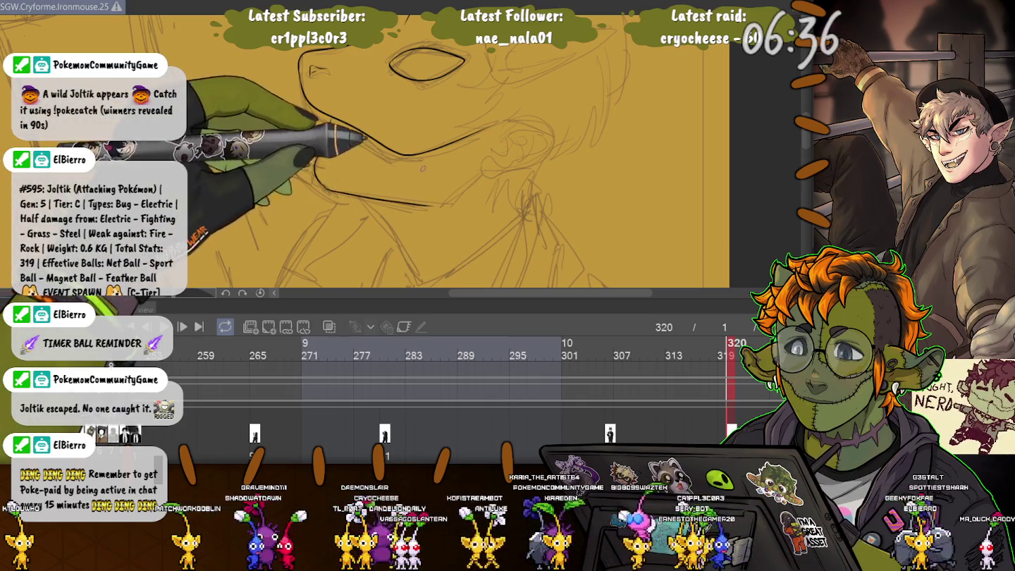
{"action": "mouse_move", "coordinate": [324, 188]}
{"action": "left_mouse_down"}
{"action": "mouse_move", "coordinate": [441, 207]}
{"action": "mouse_move", "coordinate": [479, 177]}
{"action": "left_mouse_up"}
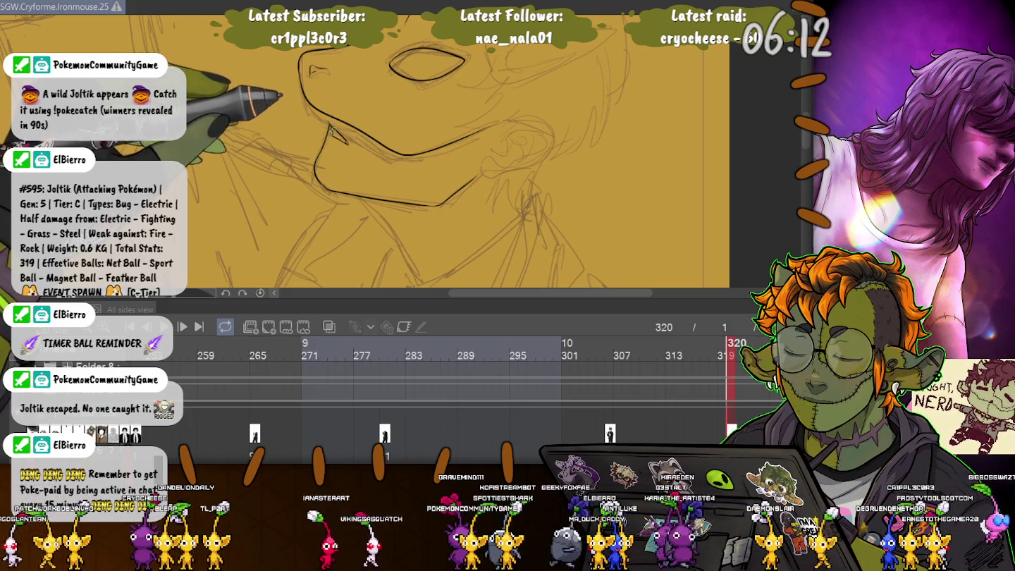
{"action": "scroll", "coordinate": [366, 155], "scroll_direction": "up", "scroll_amount": 5}
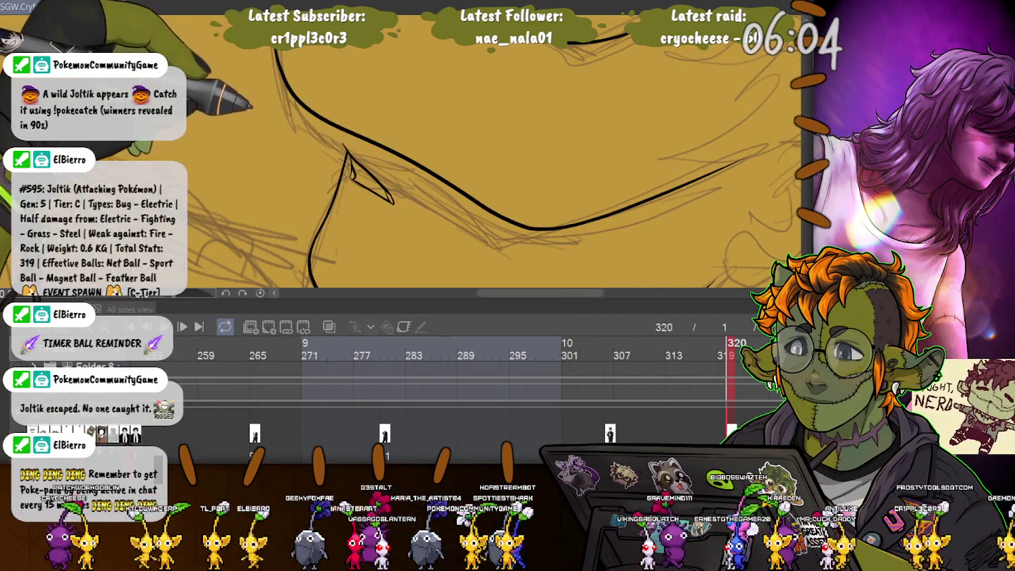
{"action": "key", "text": "ctrl+d"}
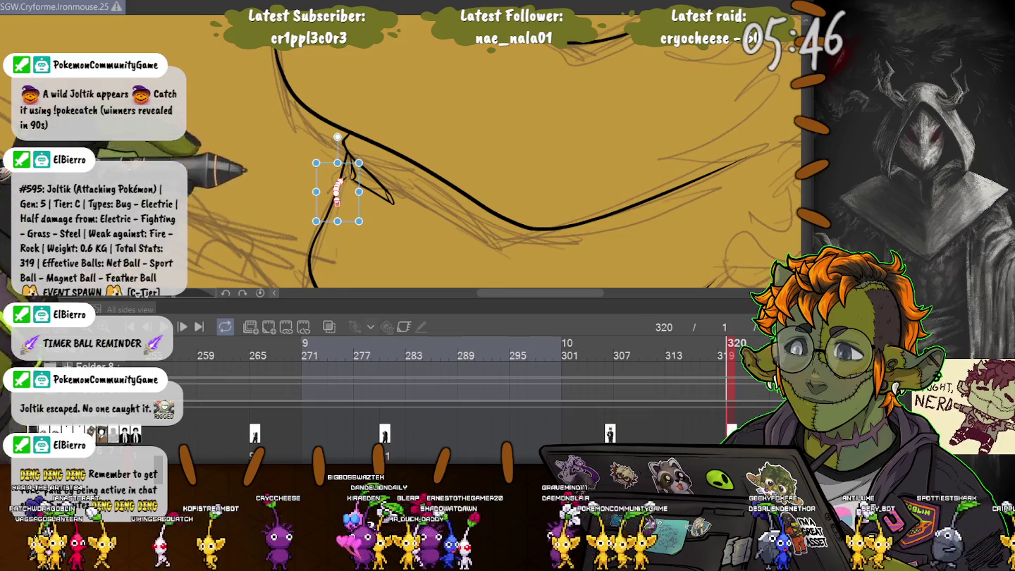
Stretch the inked stroke at the jaw corner further right and commit it.
{"action": "scroll", "coordinate": [494, 156], "scroll_direction": "up", "scroll_amount": 3}
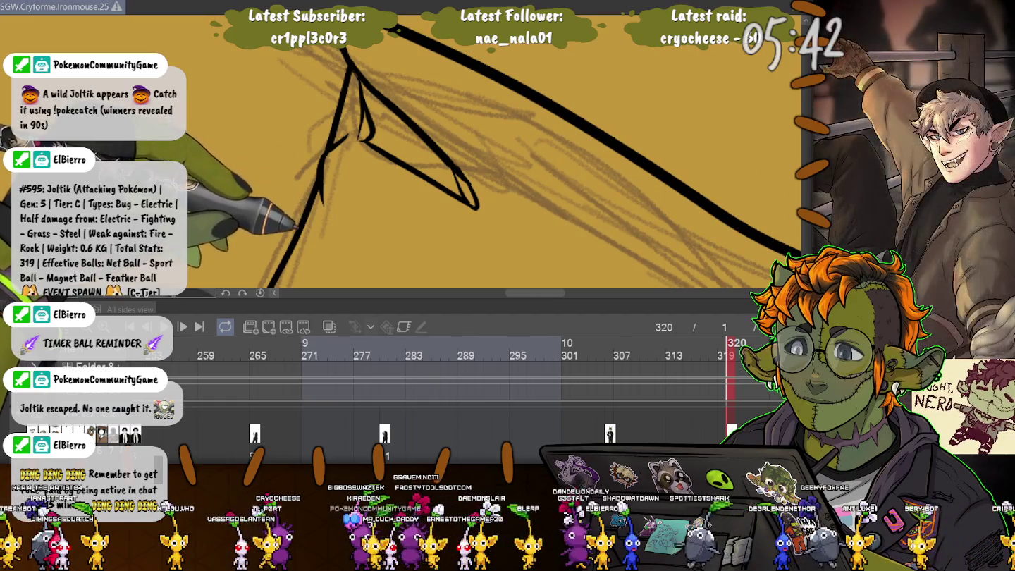
{"action": "scroll", "coordinate": [403, 152], "scroll_direction": "down", "scroll_amount": 2}
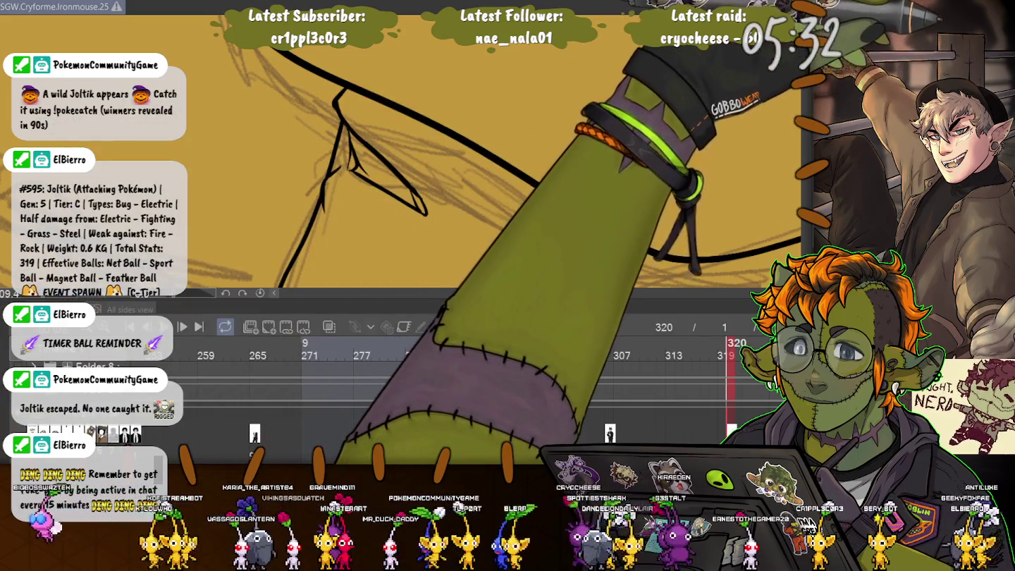
{"action": "left_click", "coordinate": [381, 186]}
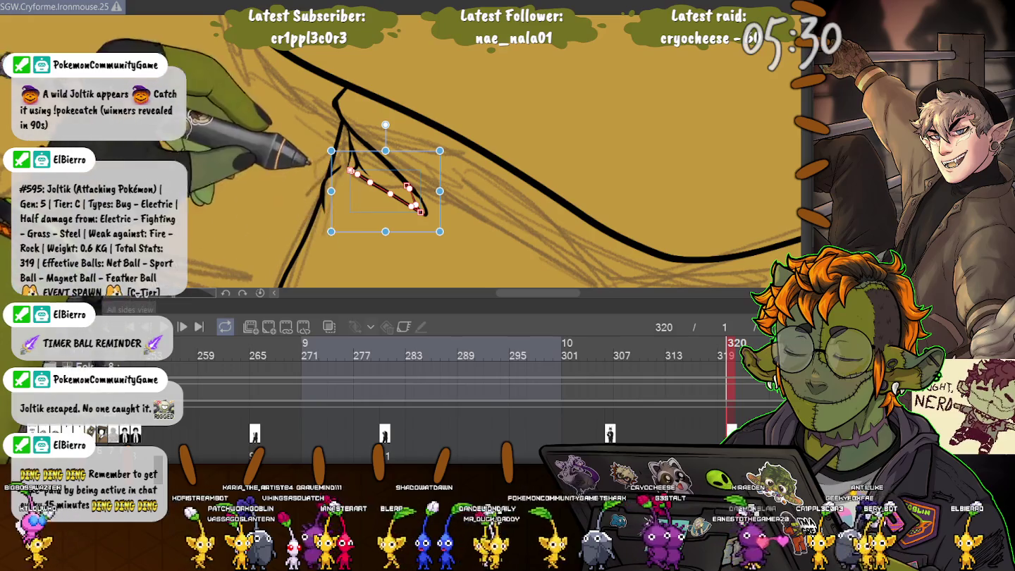
{"action": "left_click_drag", "start_coordinate": [416, 201], "coordinate": [419, 199]}
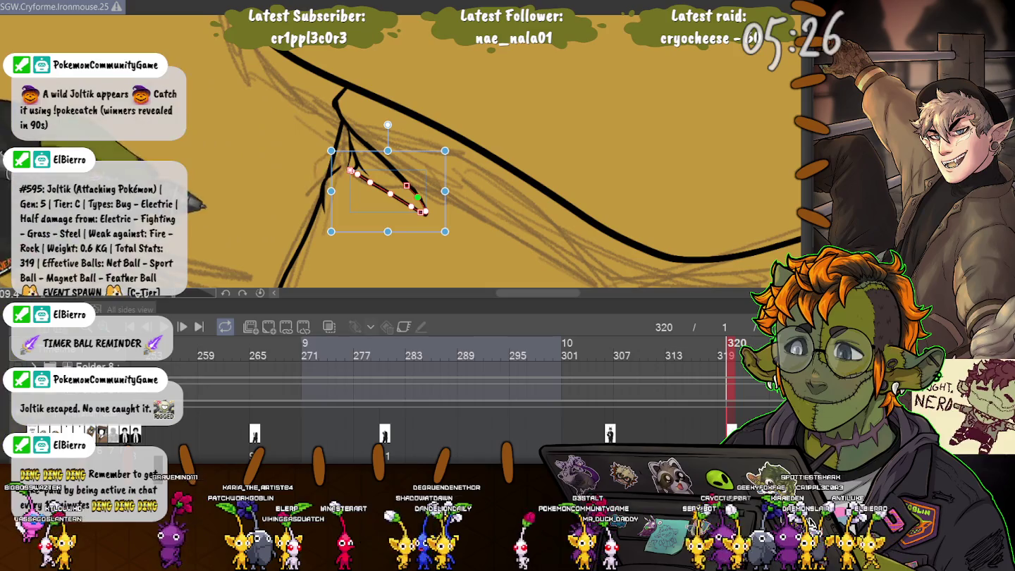
{"action": "key", "text": "ctrl+d"}
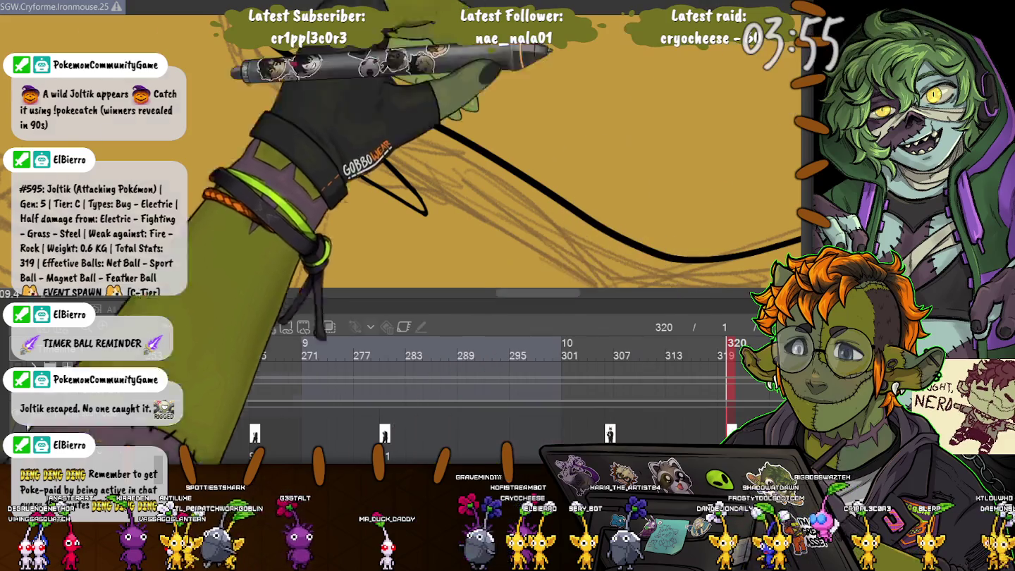
Extend the diagonal jaw line upward and stretch the short top curve along it.
{"action": "left_click", "coordinate": [340, 103]}
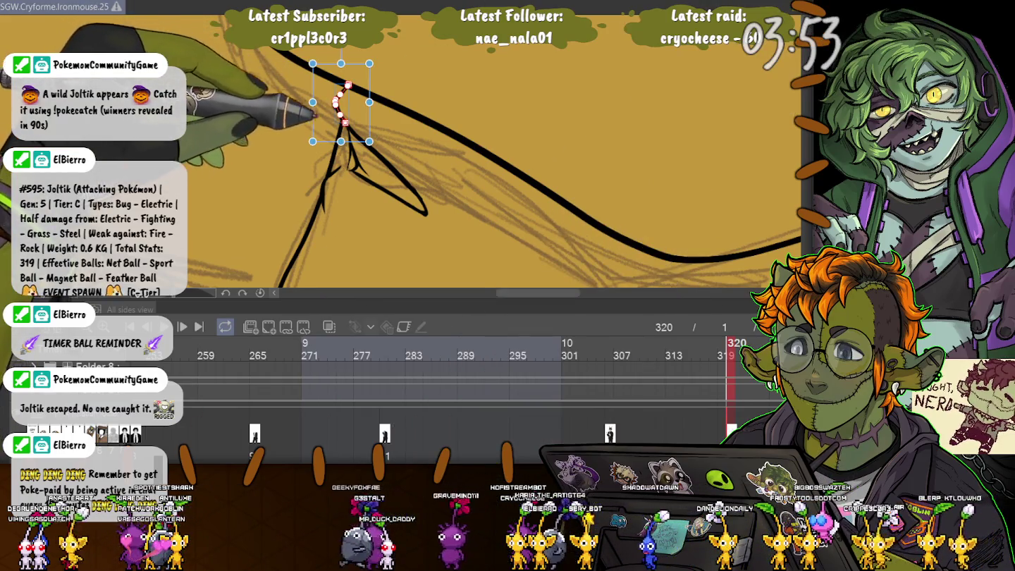
{"action": "left_click", "coordinate": [380, 154]}
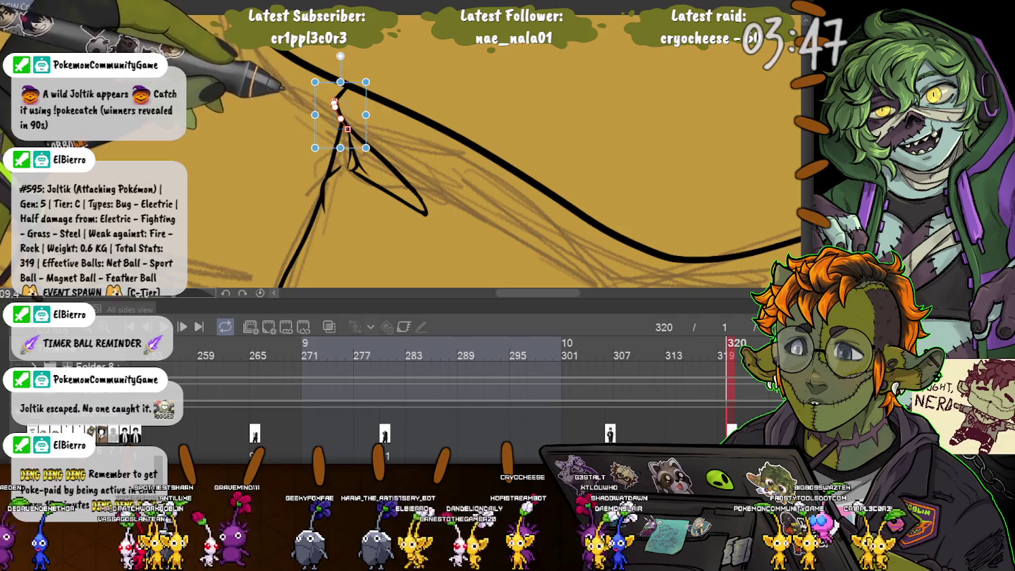
{"action": "scroll", "coordinate": [339, 113], "scroll_direction": "up", "scroll_amount": 5}
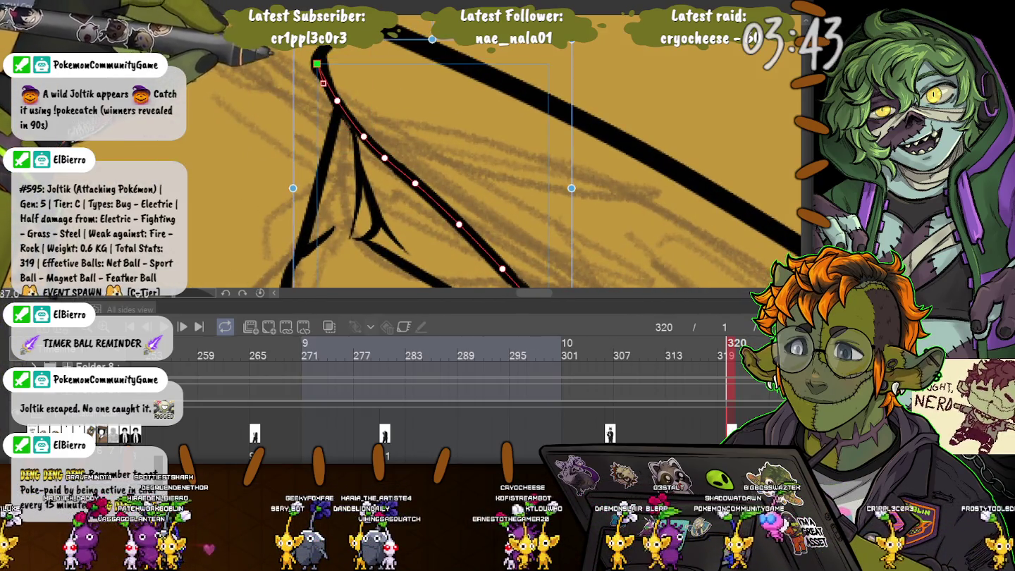
{"action": "left_click_drag", "start_coordinate": [316, 66], "coordinate": [321, 48]}
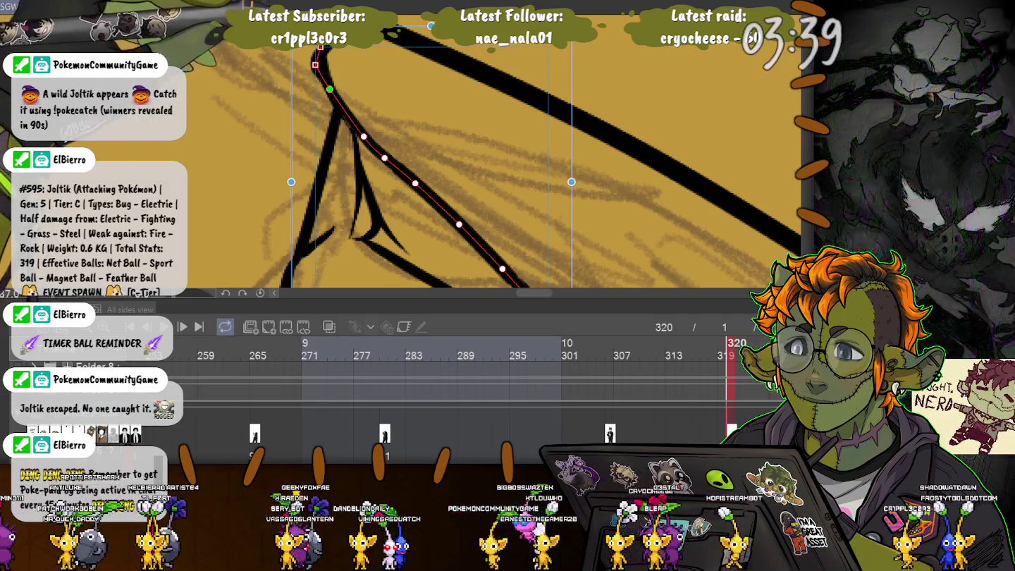
{"action": "left_click", "coordinate": [334, 92]}
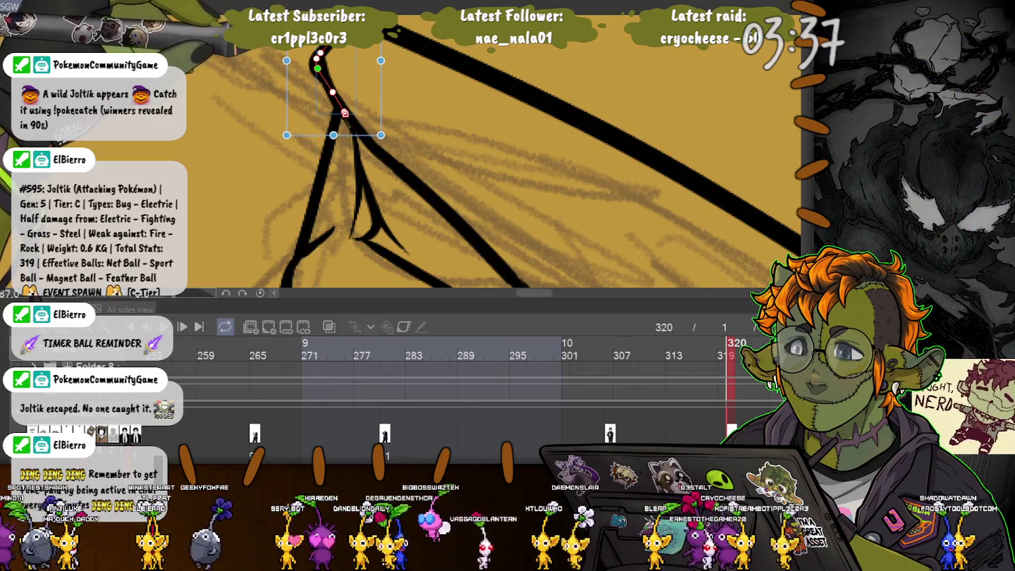
{"action": "left_click_drag", "start_coordinate": [333, 92], "coordinate": [340, 102]}
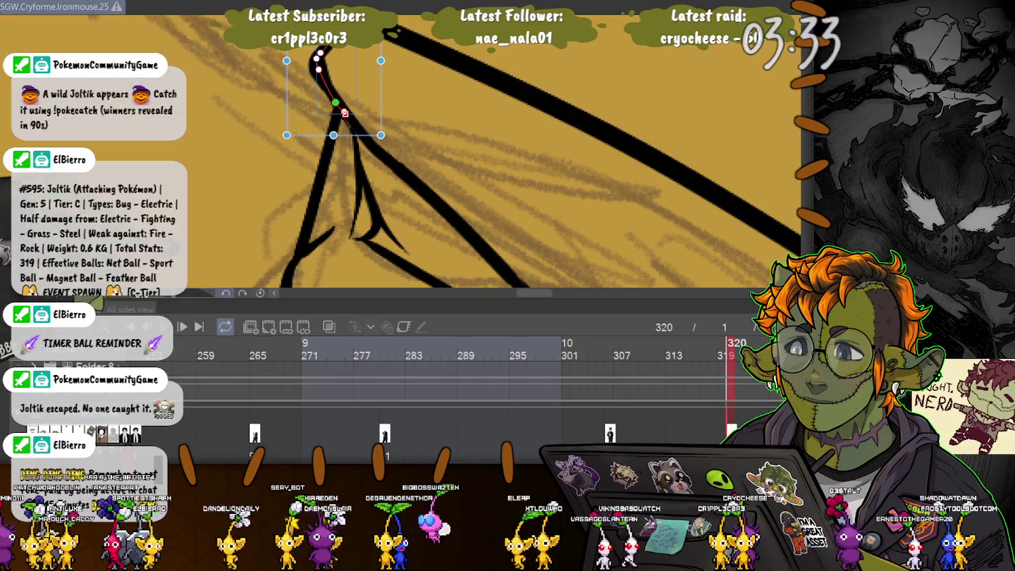
{"action": "key", "text": "ctrl+minus"}
{"action": "left_click_drag", "start_coordinate": [320, 127], "coordinate": [454, 268]}
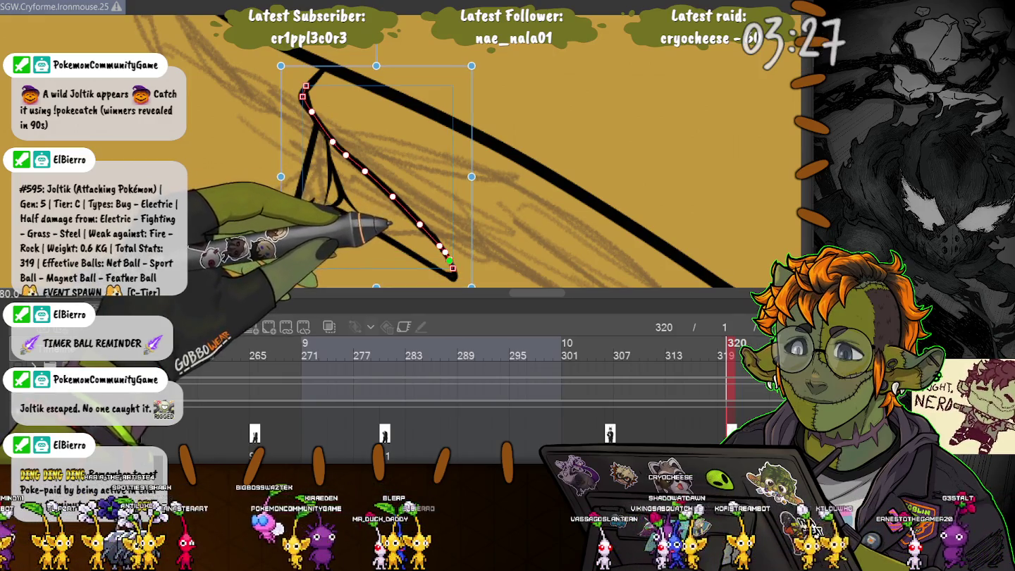
{"action": "key", "text": "p"}
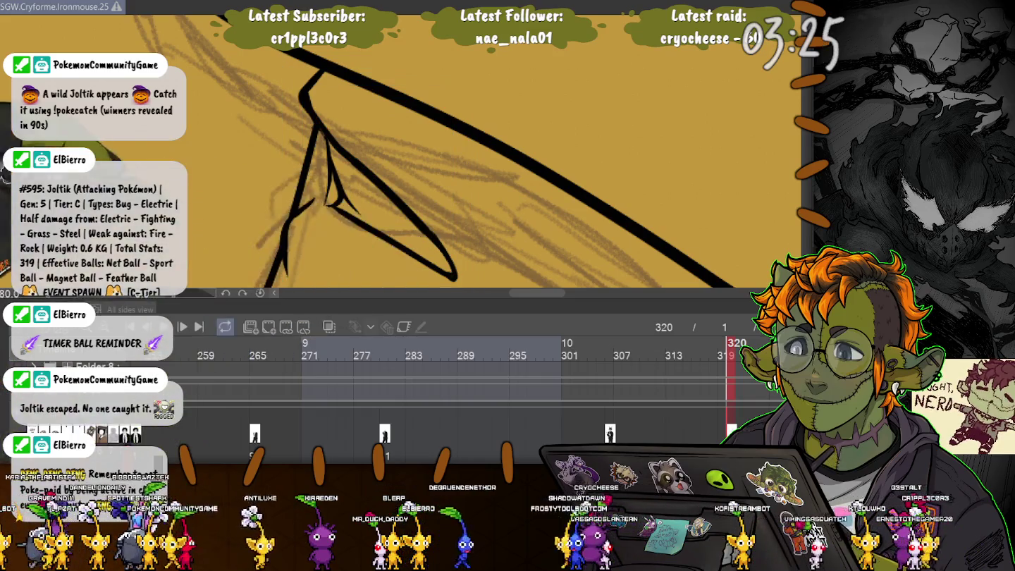
Nudge the end of the down-right curve at the line junction so the ends meet.
{"action": "scroll", "coordinate": [437, 152], "scroll_direction": "down", "scroll_amount": 2}
{"action": "scroll", "coordinate": [437, 152], "scroll_direction": "down", "scroll_amount": 2}
{"action": "scroll", "coordinate": [437, 151], "scroll_direction": "up", "scroll_amount": 3}
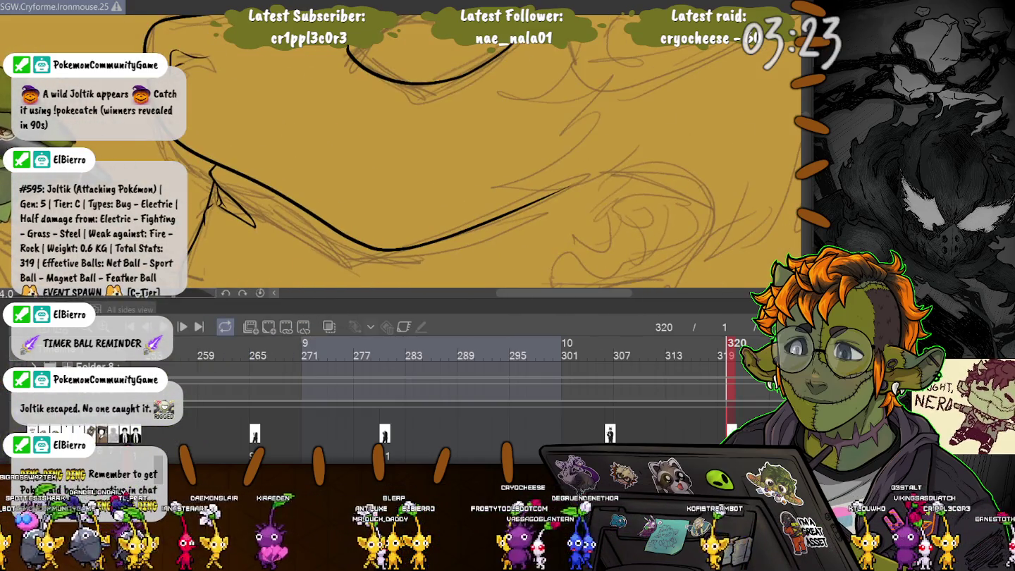
{"action": "left_click", "coordinate": [256, 169]}
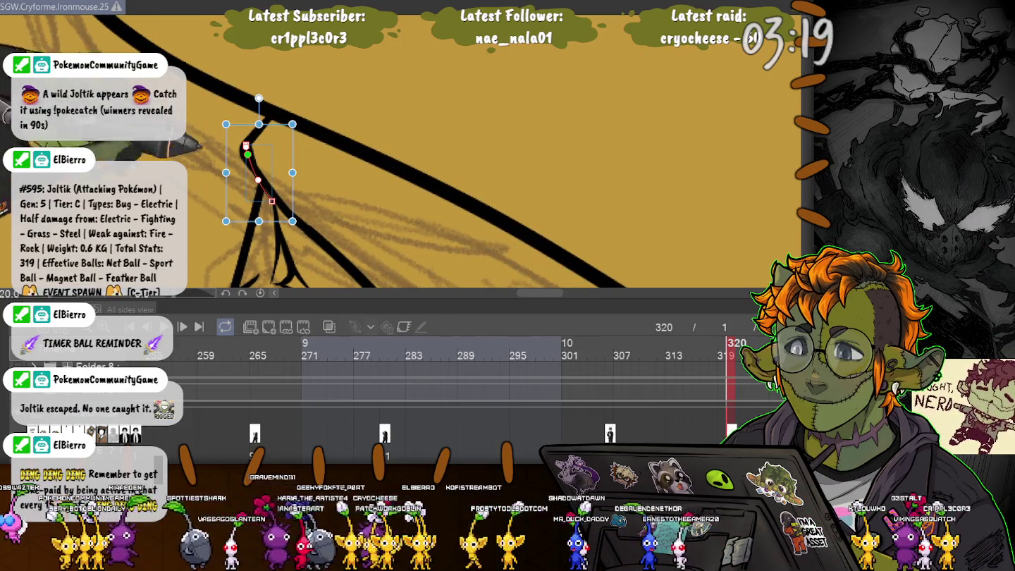
{"action": "left_click", "coordinate": [308, 231]}
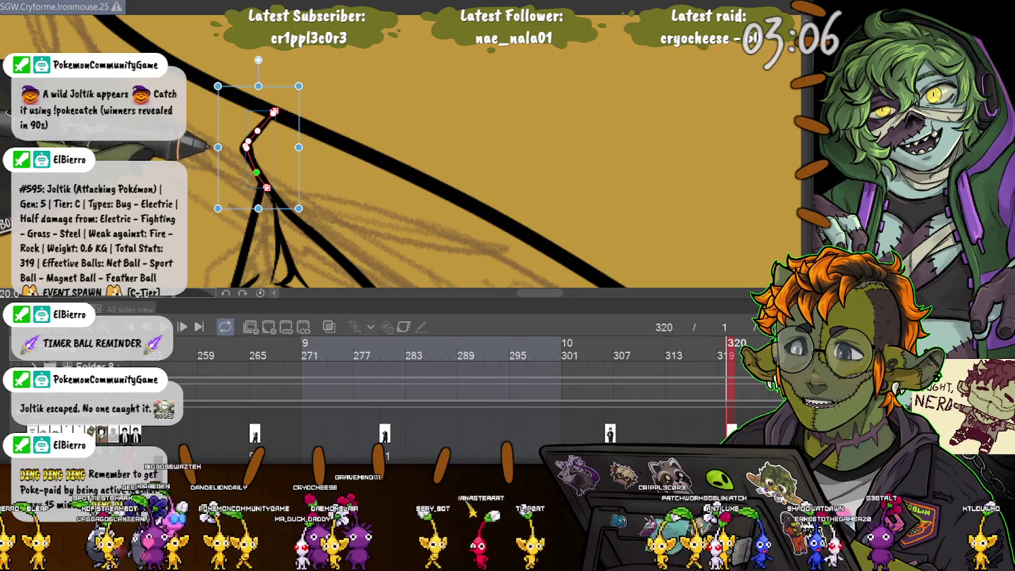
{"action": "left_click_drag", "start_coordinate": [266, 188], "coordinate": [270, 191]}
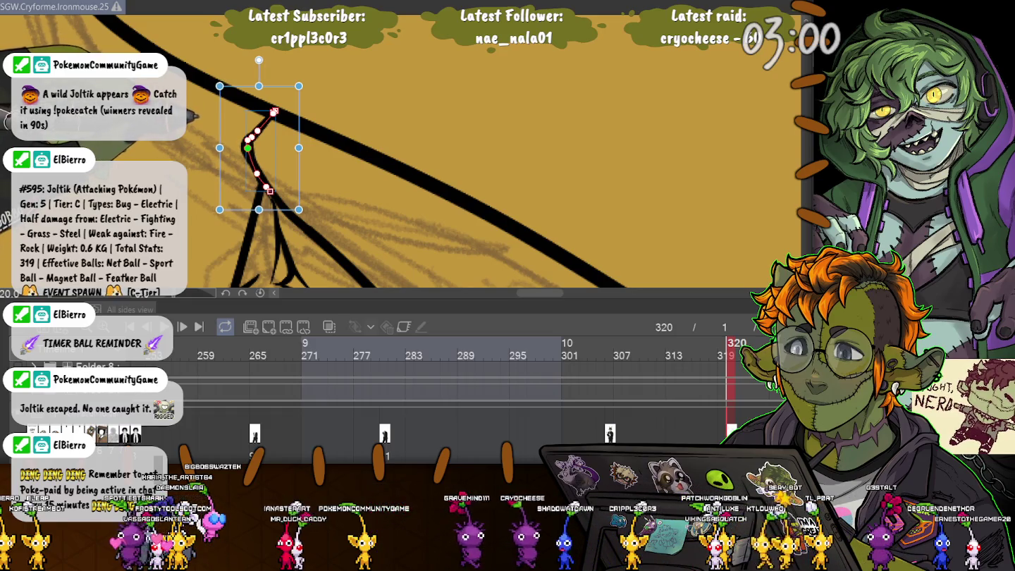
{"action": "scroll", "coordinate": [402, 152], "scroll_direction": "down", "scroll_amount": 3}
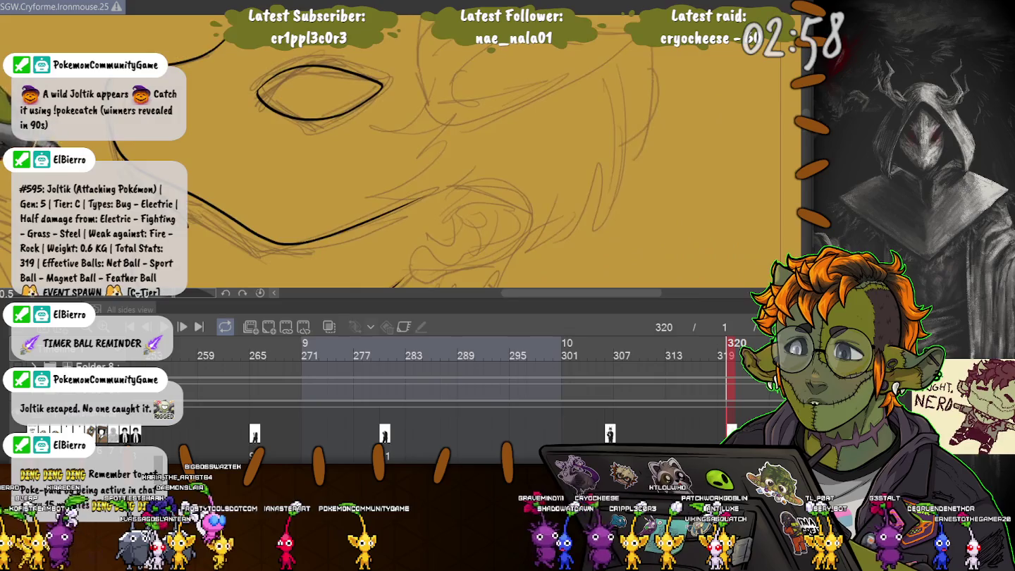
Rotate the canvas view to -45.1 degrees.
{"action": "scroll", "coordinate": [403, 151], "scroll_direction": "down", "scroll_amount": 2}
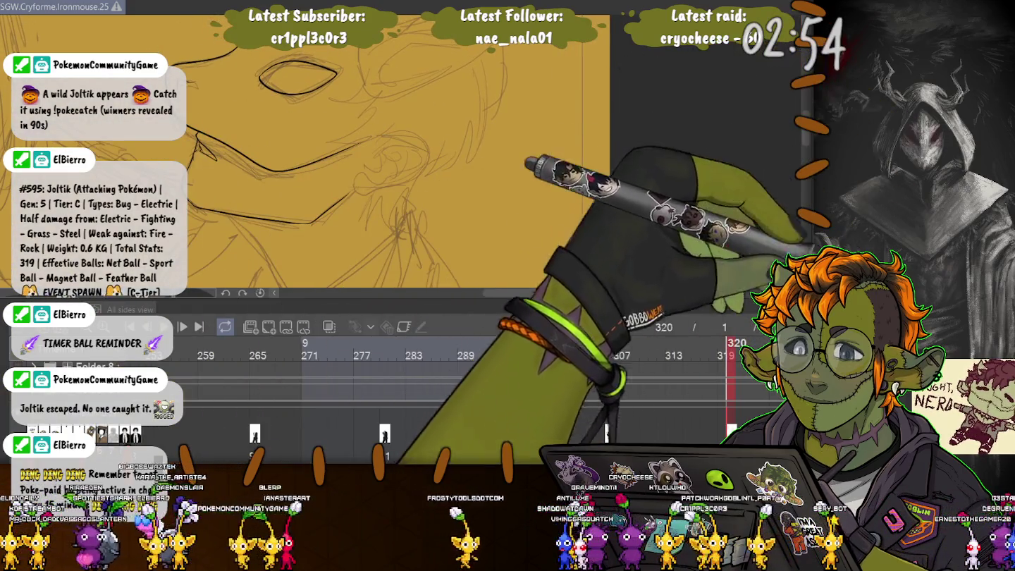
{"action": "scroll", "coordinate": [401, 151], "scroll_direction": "up", "scroll_amount": 2}
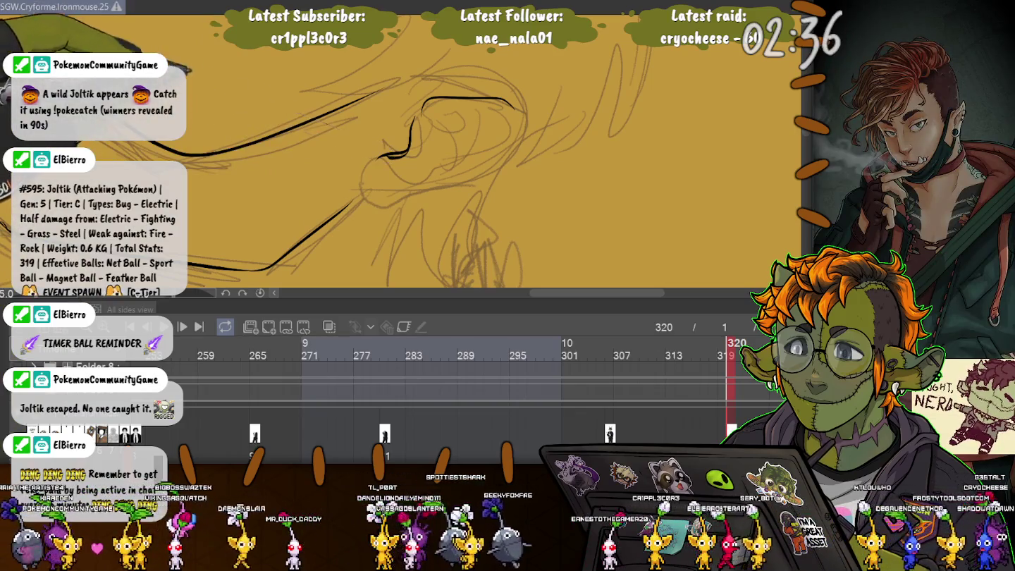
{"action": "left_click_drag", "start_coordinate": [422, 176], "coordinate": [493, 211]}
{"action": "scroll", "coordinate": [494, 162], "scroll_direction": "down", "scroll_amount": 3}
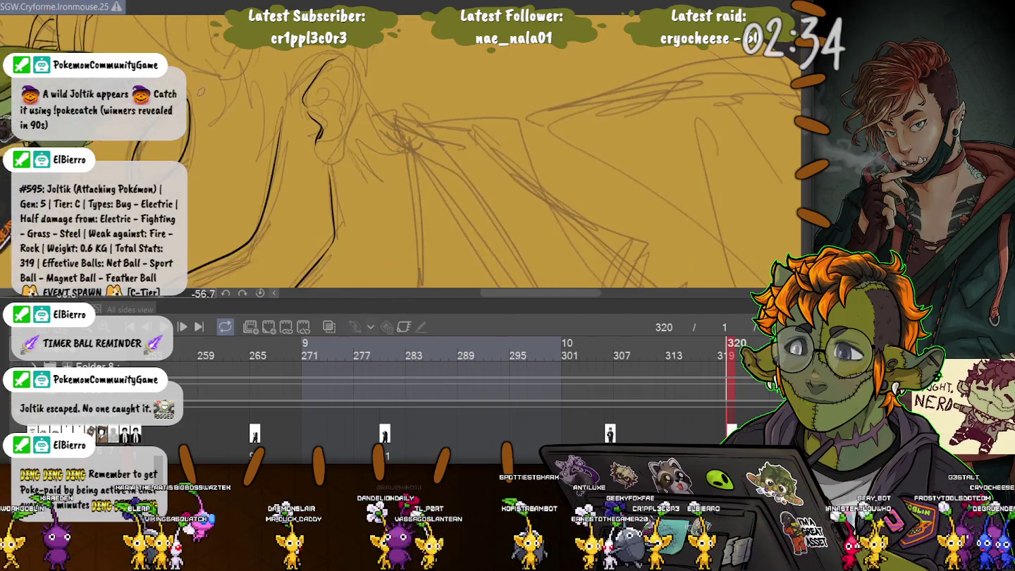
{"action": "scroll", "coordinate": [493, 163], "scroll_direction": "left", "scroll_amount": 2}
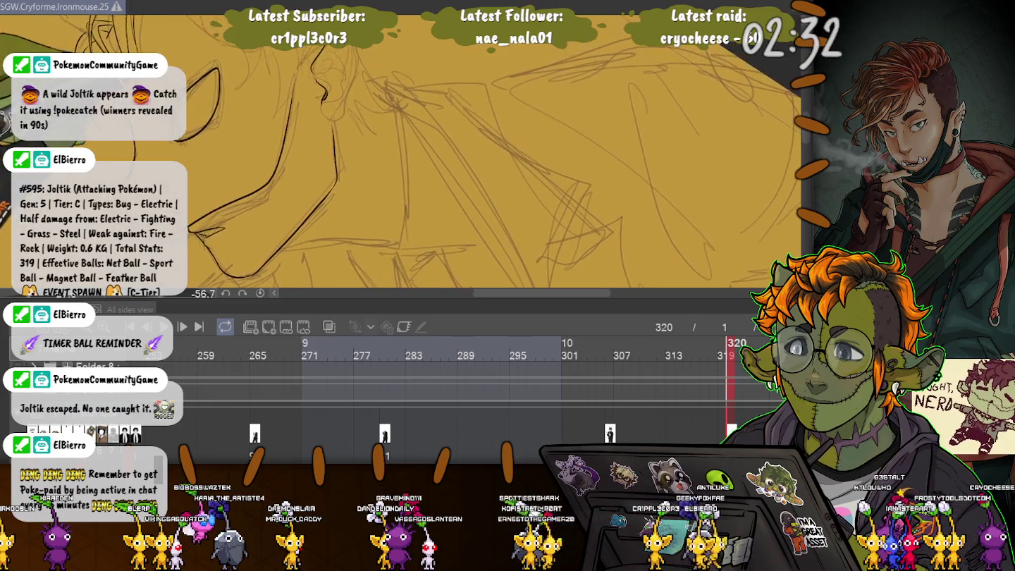
{"action": "scroll", "coordinate": [493, 162], "scroll_direction": "left", "scroll_amount": 2}
{"action": "left_click_drag", "start_coordinate": [423, 176], "coordinate": [204, 182]}
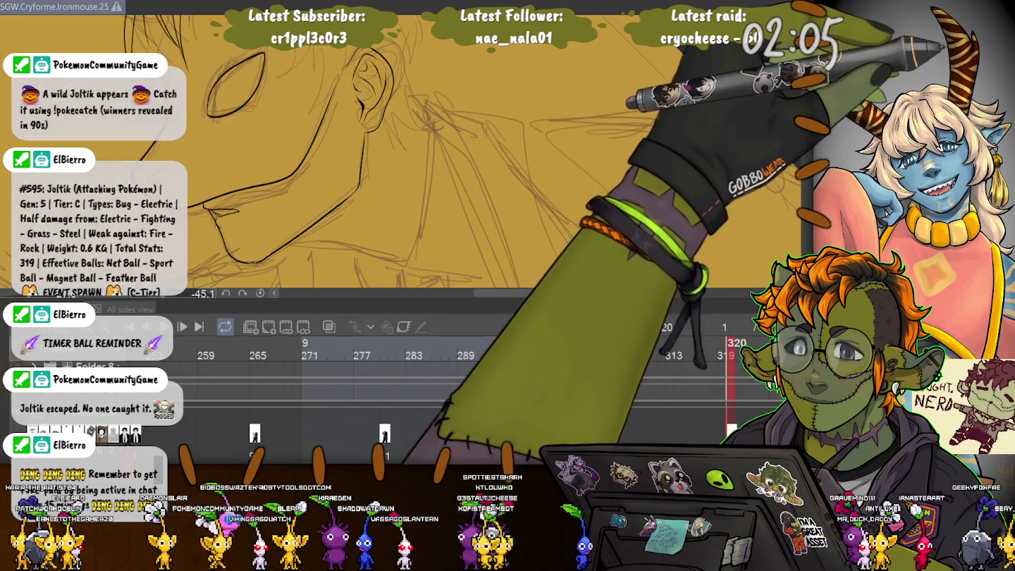
Move the small ear stroke into place and enlarge it slightly.
{"action": "key", "text": "ctrl+t"}
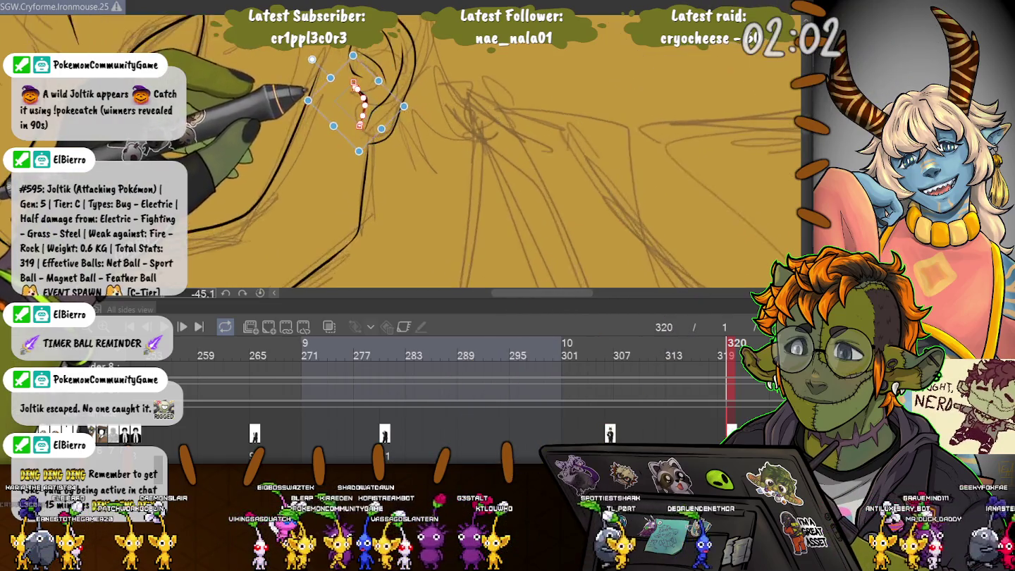
{"action": "left_click_drag", "start_coordinate": [537, 176], "coordinate": [522, 176]}
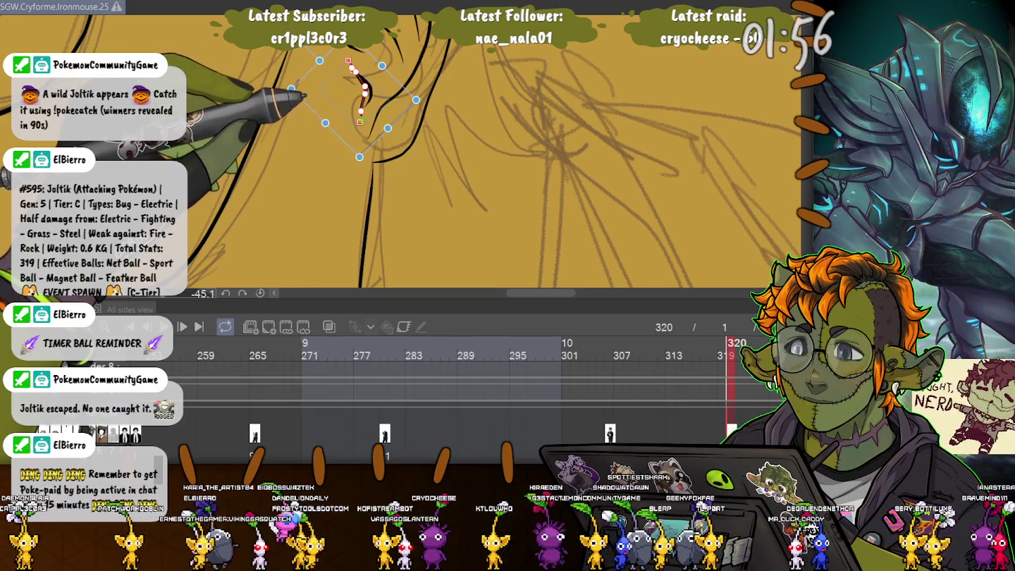
{"action": "key", "text": "Return"}
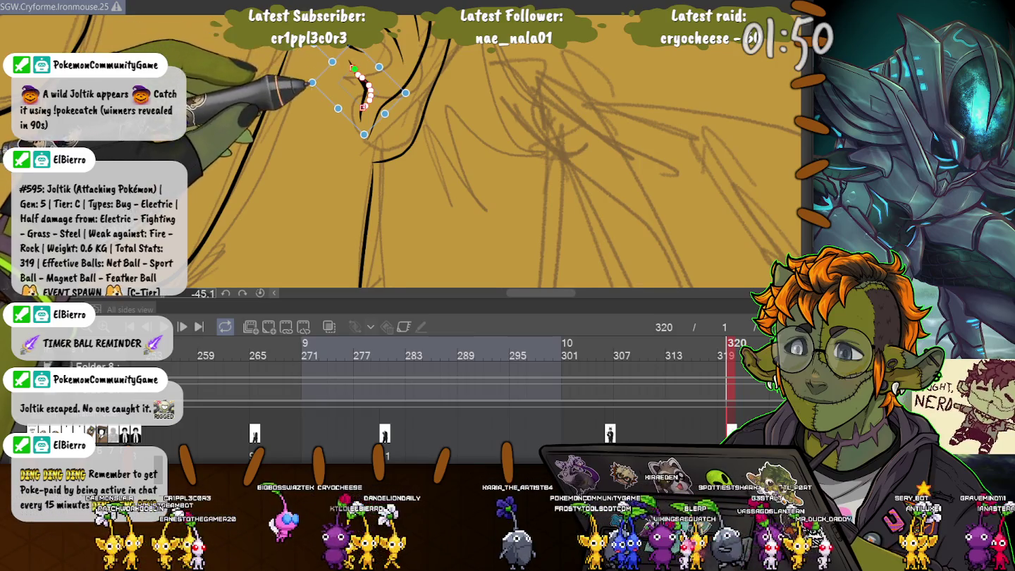
{"action": "left_click_drag", "start_coordinate": [364, 134], "coordinate": [360, 142]}
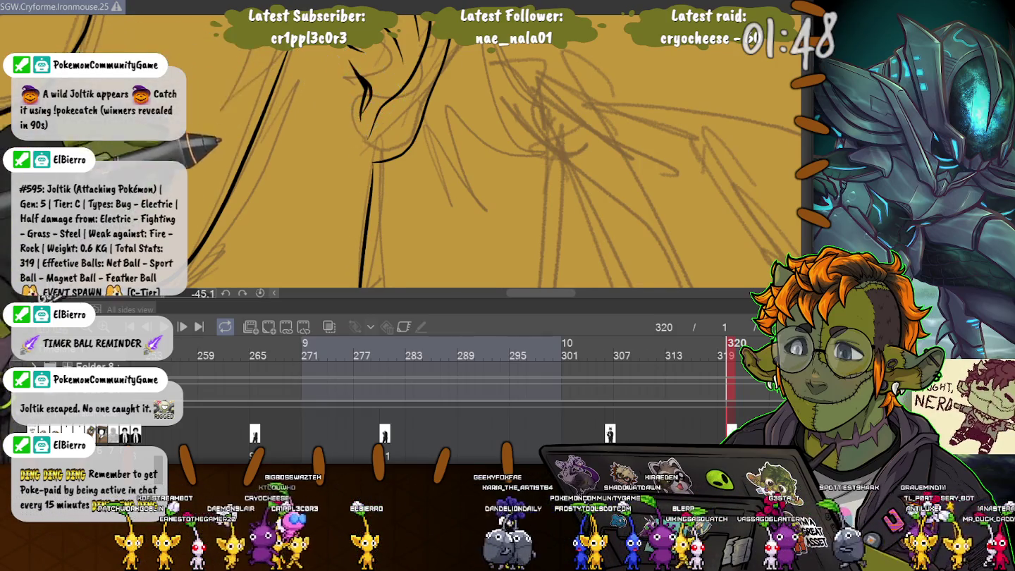
{"action": "key", "text": "Return"}
{"action": "scroll", "coordinate": [493, 151], "scroll_direction": "down", "scroll_amount": 3}
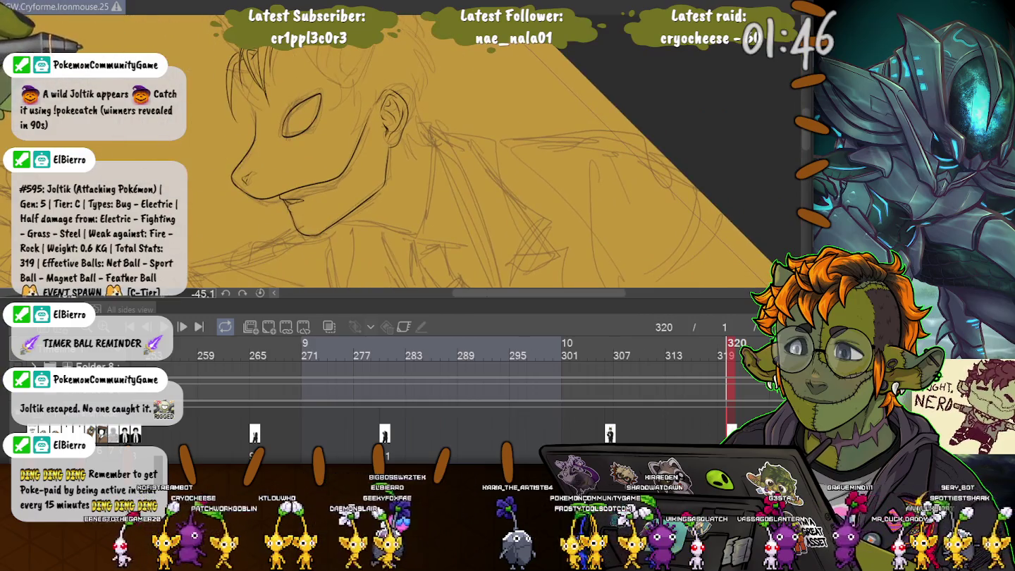
Rotate the canvas to a comfortable drawing angle and select a hair line to adjust.
{"action": "key", "text": "ctrl+at"}
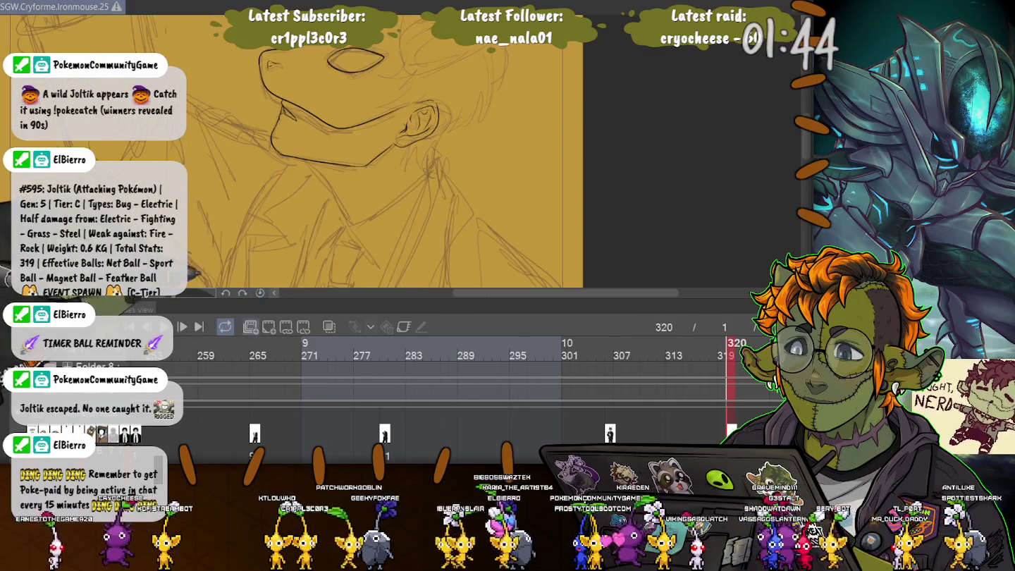
{"action": "key", "text": "ctrl+shift+n"}
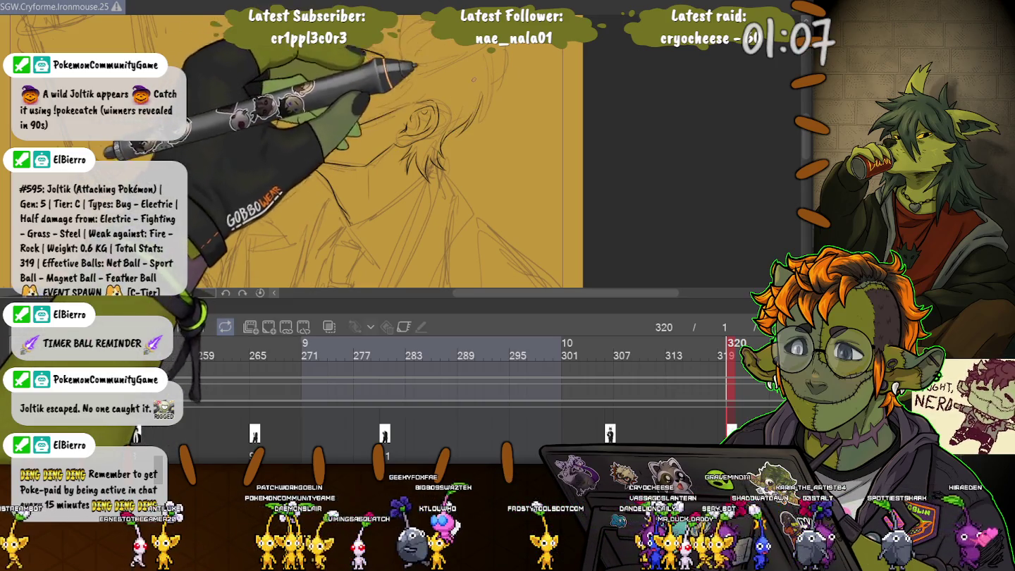
{"action": "scroll", "coordinate": [289, 152], "scroll_direction": "up", "scroll_amount": 2}
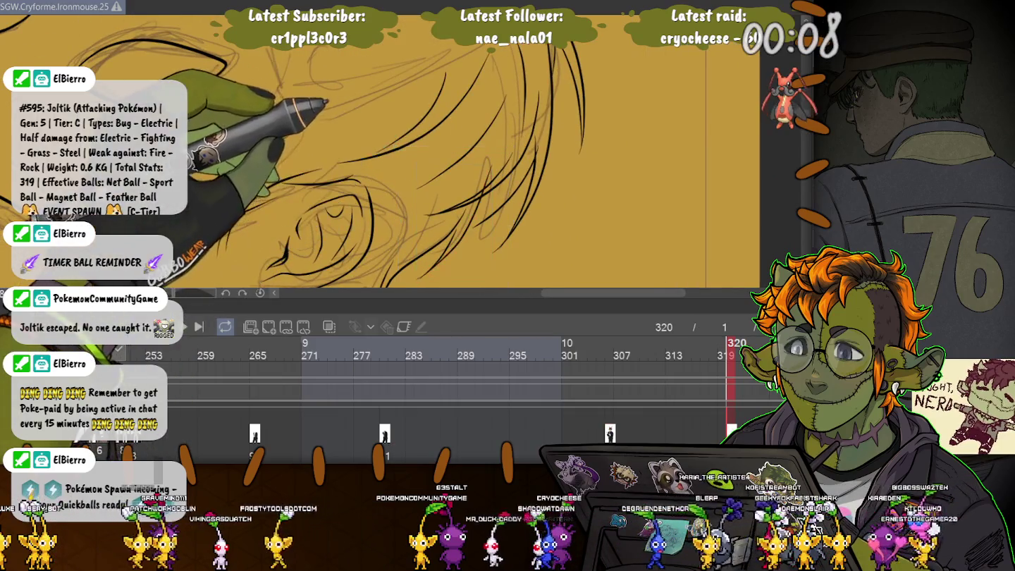
{"action": "left_click", "coordinate": [482, 210]}
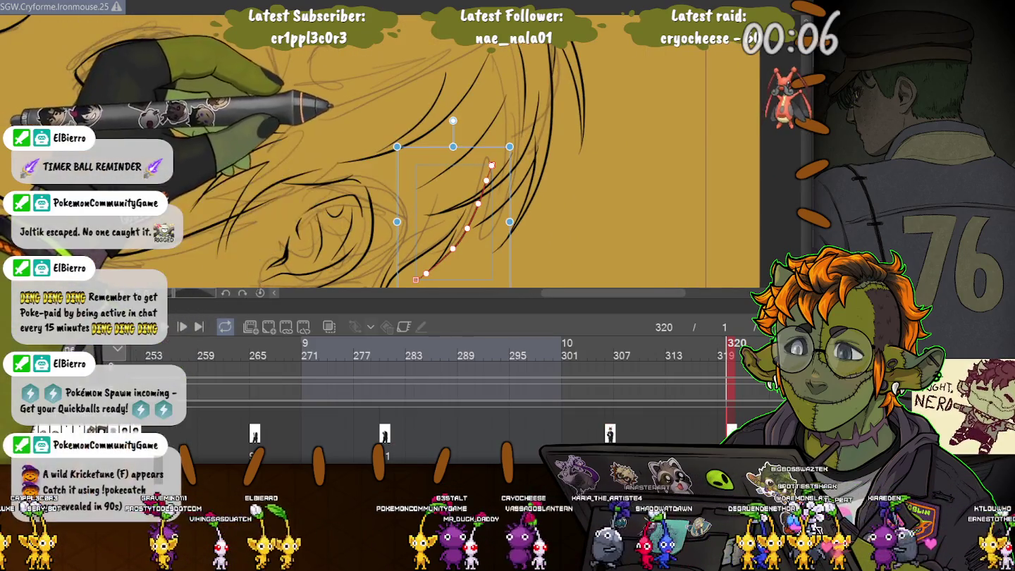
Curve one hair line further right, then enlarge and rotate a shorter strand higher up.
{"action": "left_click_drag", "start_coordinate": [403, 269], "coordinate": [423, 279]}
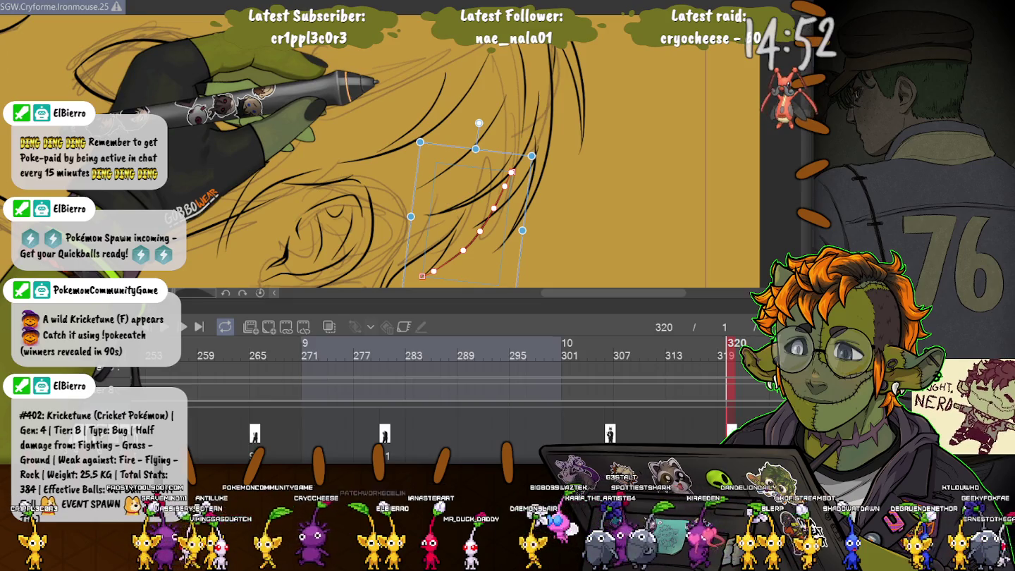
{"action": "left_click", "coordinate": [511, 198]}
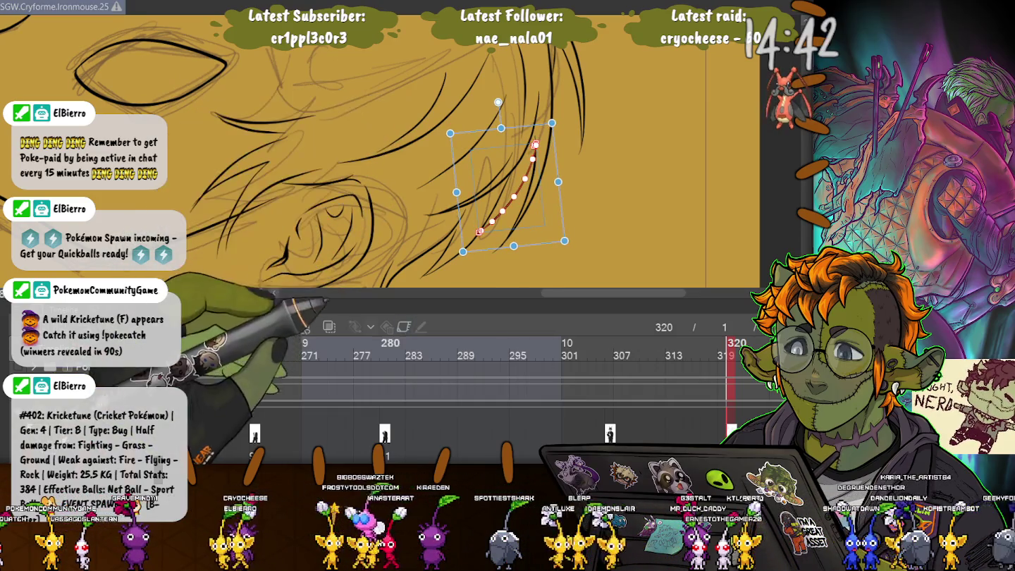
{"action": "key", "text": "ctrl+d"}
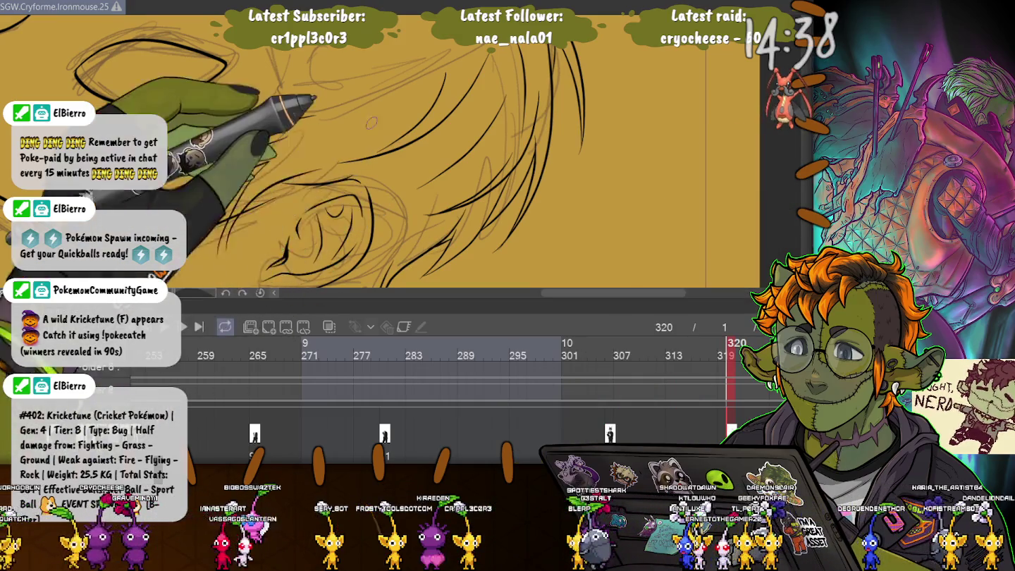
{"action": "key", "text": "ctrl+minus"}
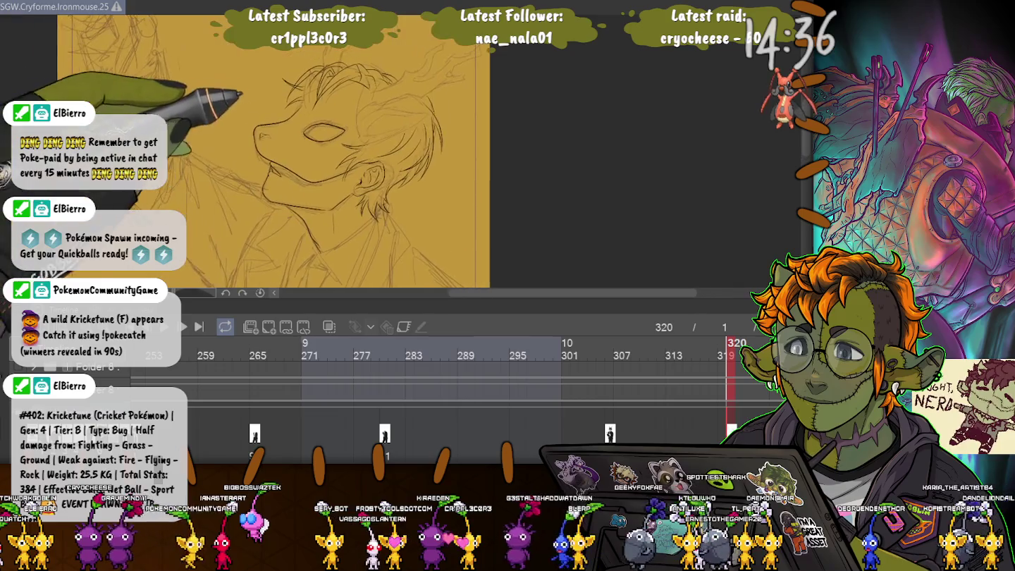
{"action": "key", "text": "ctrl+plus"}
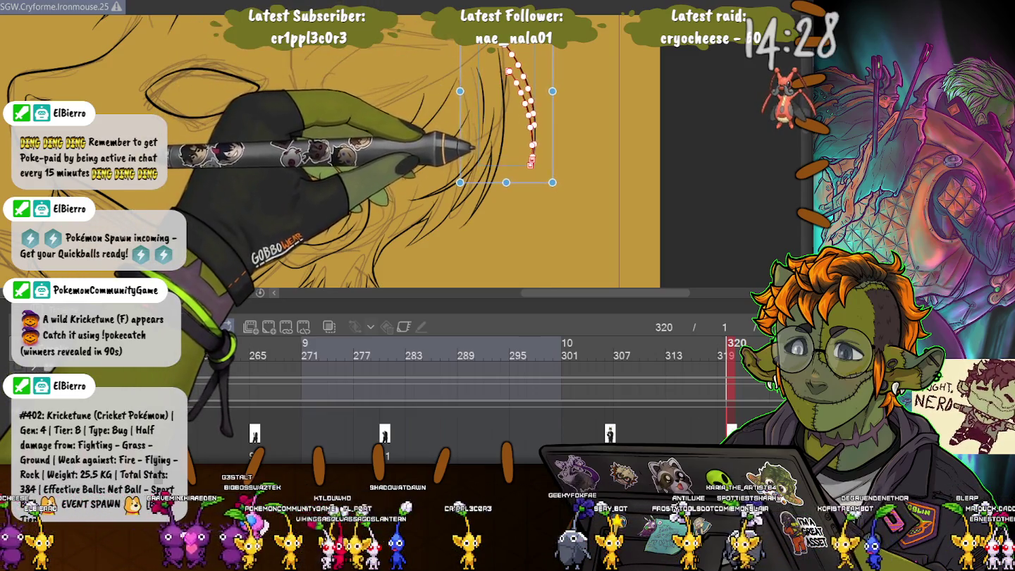
{"action": "left_click_drag", "start_coordinate": [552, 182], "coordinate": [577, 271]}
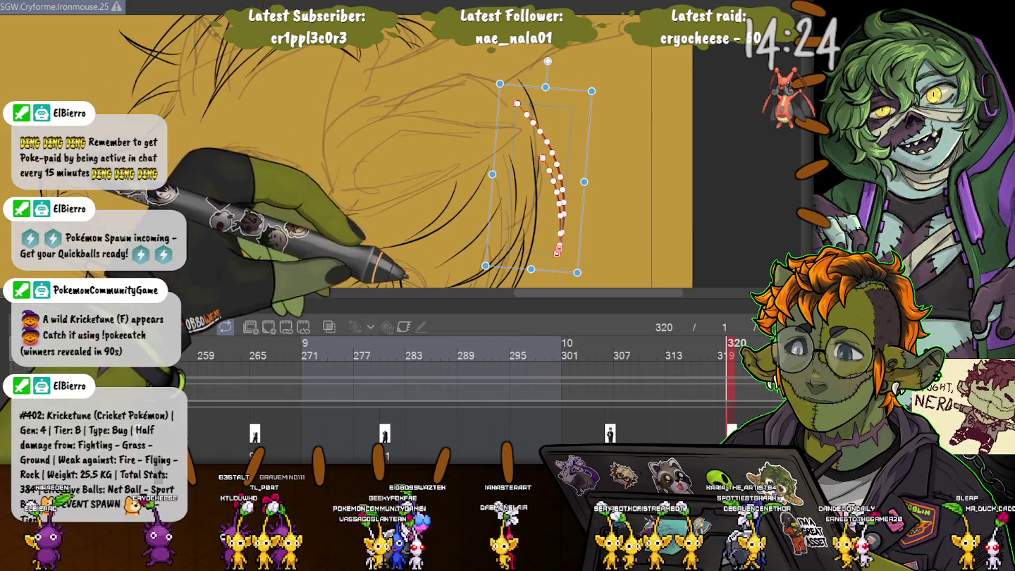
{"action": "key", "text": "Return"}
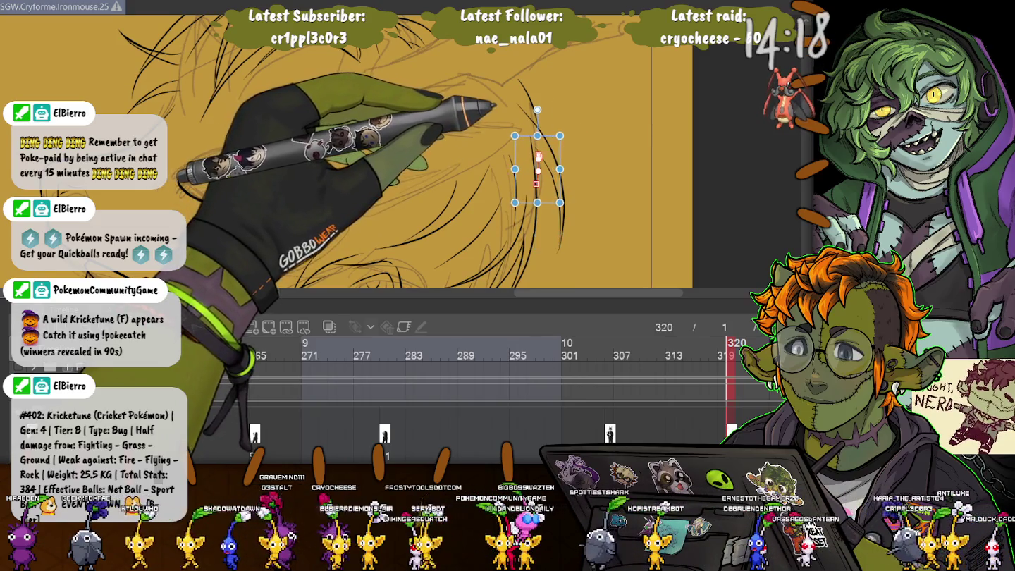
Select a longer curved hair strand, commit it, and zoom out to the whole head.
{"action": "left_click", "coordinate": [557, 213]}
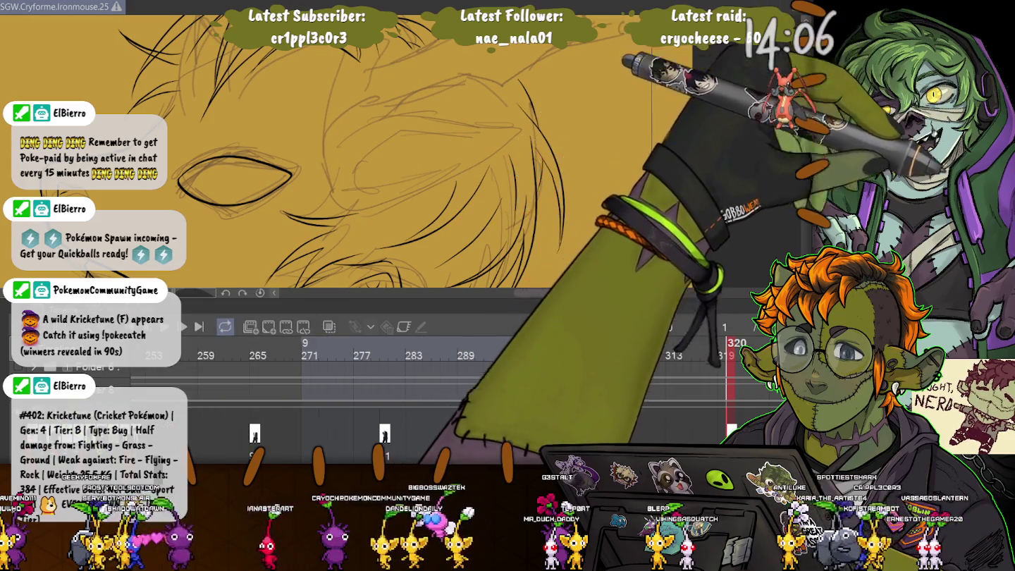
{"action": "key", "text": "Return"}
{"action": "key", "text": "ctrl+minus"}
{"action": "key", "text": "ctrl+minus"}
{"action": "left_click_drag", "start_coordinate": [394, 177], "coordinate": [440, 178]}
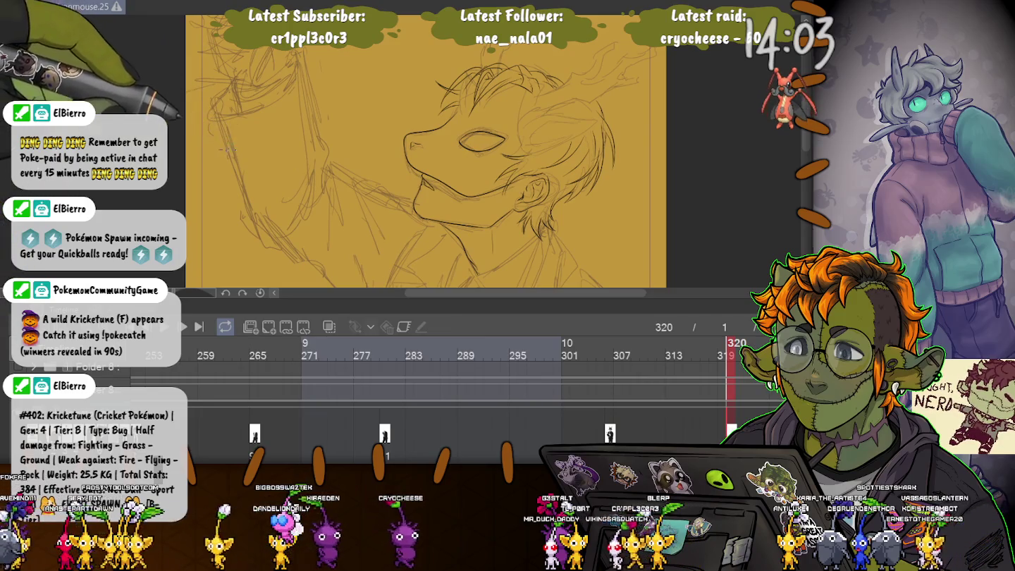
Zoom in on the face and rotate the ear strokes slightly clockwise, nudging them down-left.
{"action": "left_click_drag", "start_coordinate": [423, 175], "coordinate": [378, 137]}
{"action": "key", "text": "ctrl+plus"}
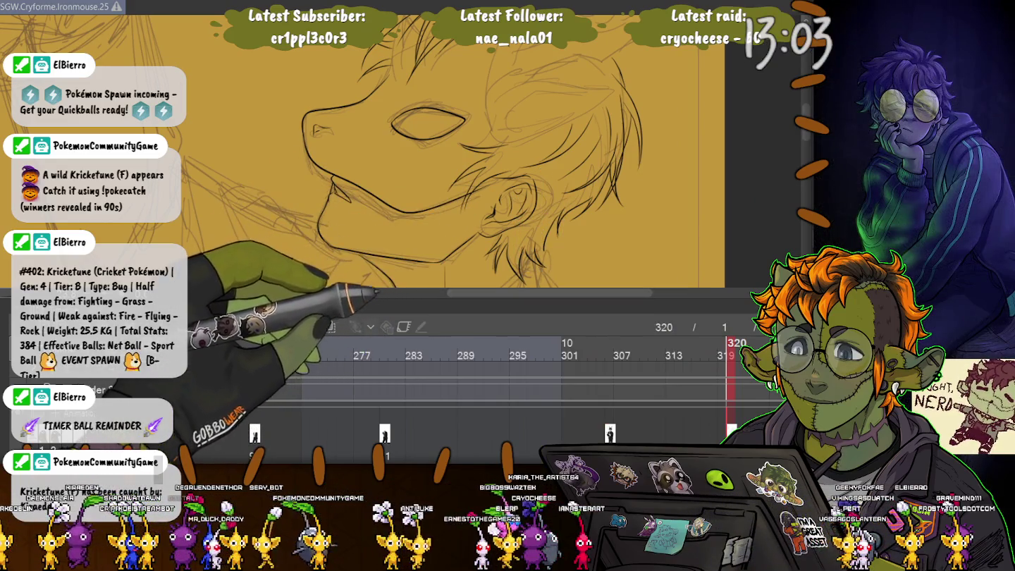
{"action": "left_click_drag", "start_coordinate": [550, 171], "coordinate": [560, 171]}
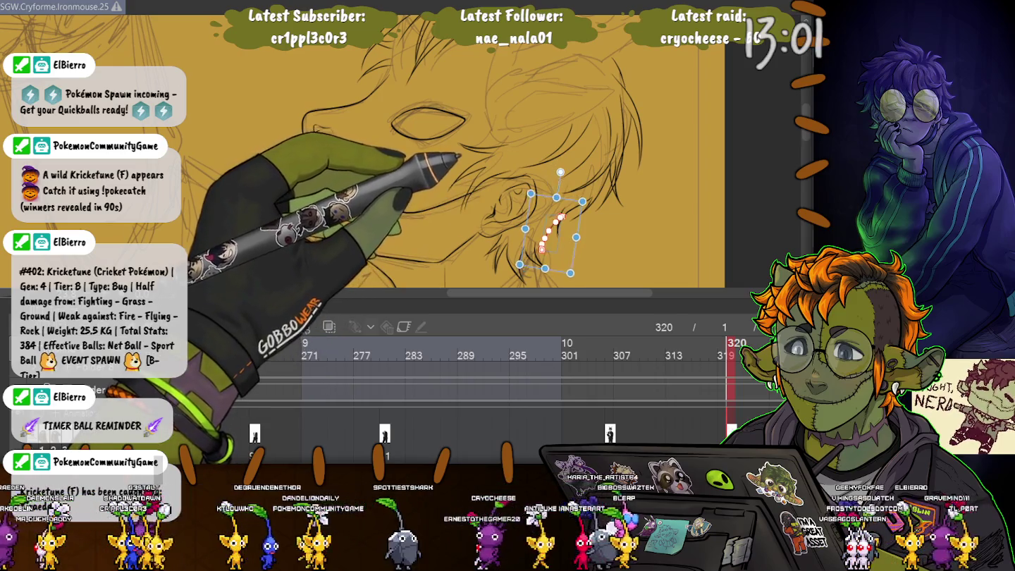
{"action": "left_click_drag", "start_coordinate": [551, 233], "coordinate": [546, 244]}
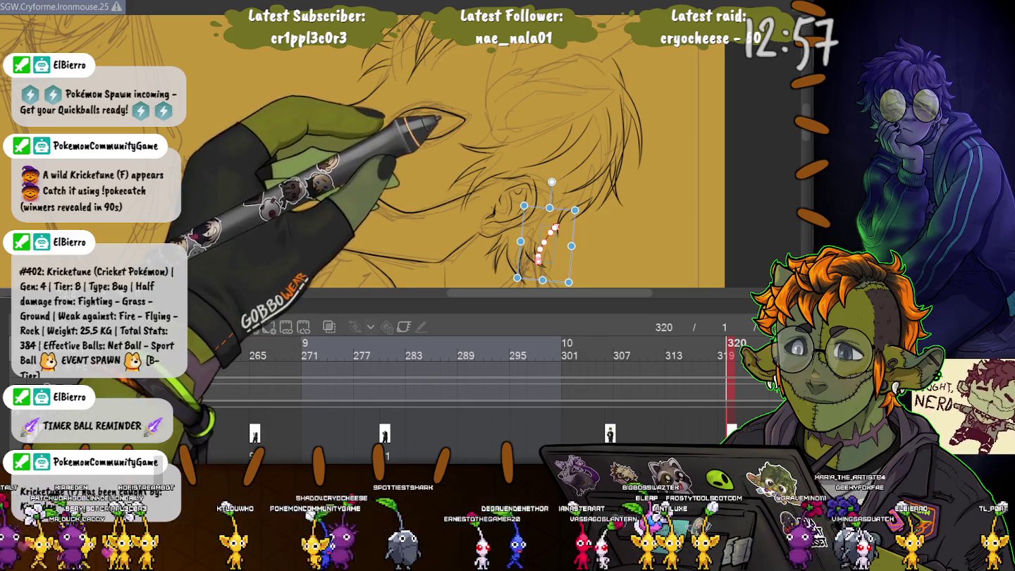
{"action": "key", "text": "Return"}
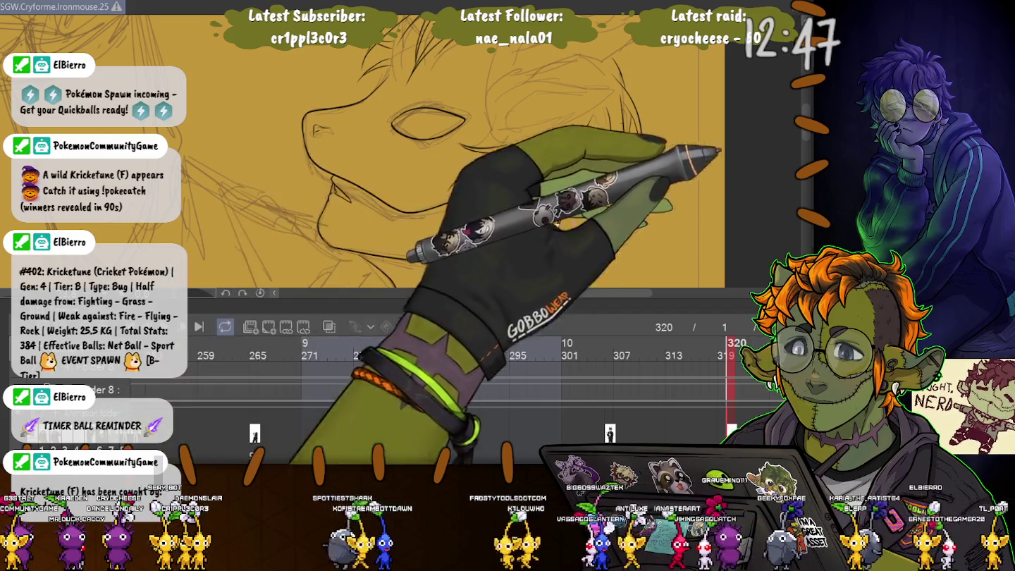
{"action": "key", "text": "Return"}
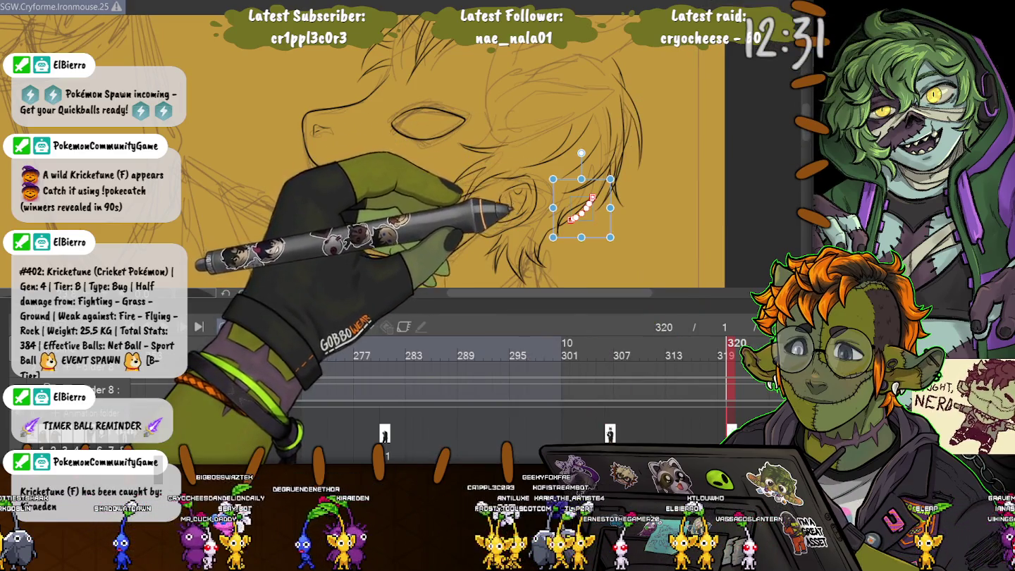
Shorten the stroke near the ear toward its lower end instead of deleting it.
{"action": "key", "text": "Delete"}
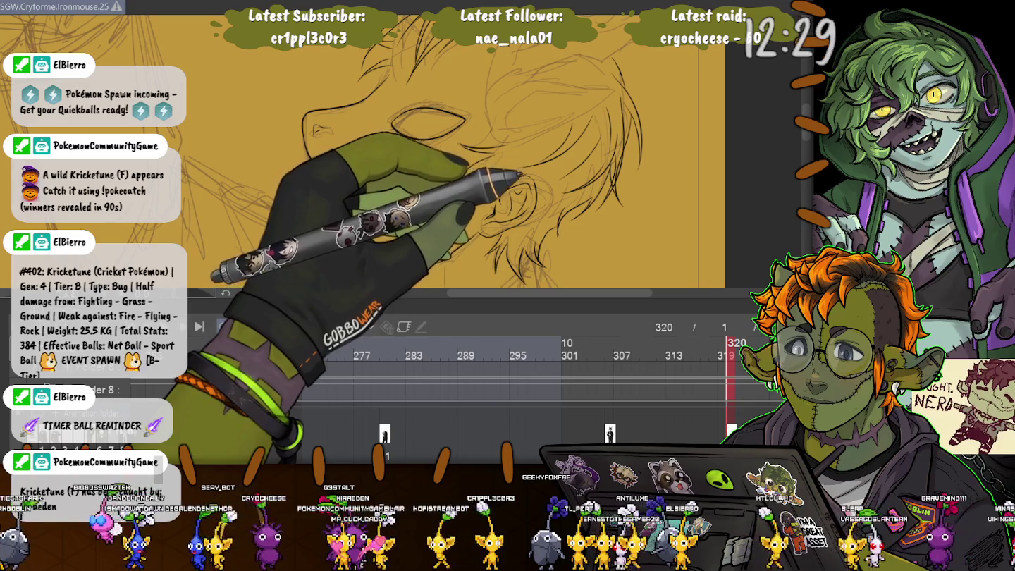
{"action": "key", "text": "ctrl+z"}
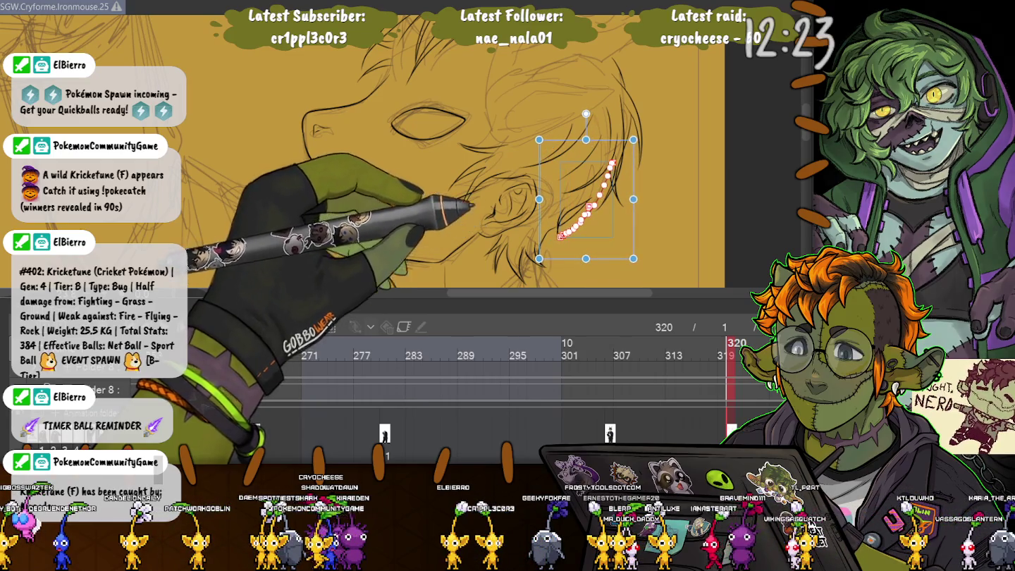
{"action": "left_click_drag", "start_coordinate": [633, 139], "coordinate": [607, 180]}
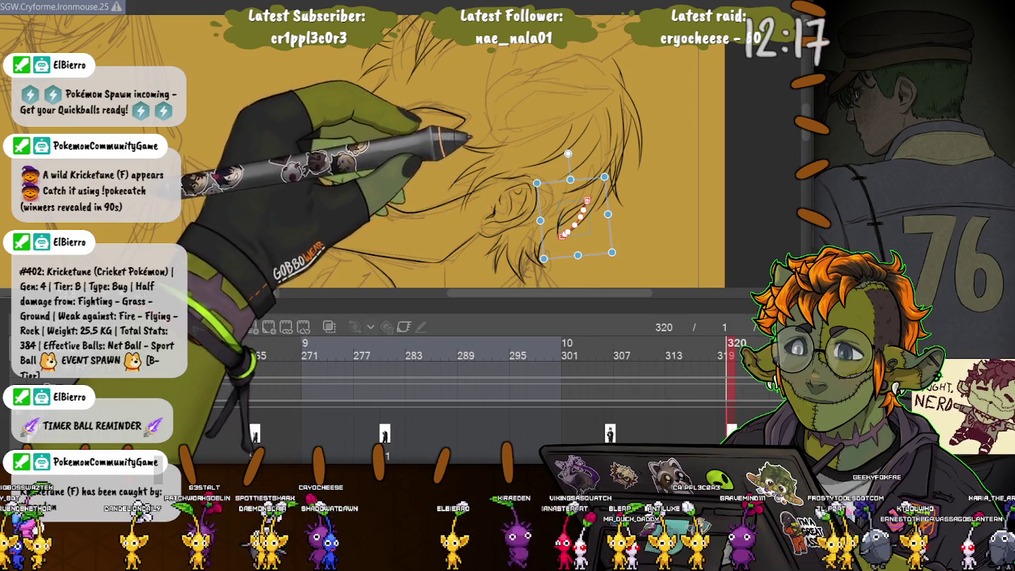
{"action": "key", "text": "Return"}
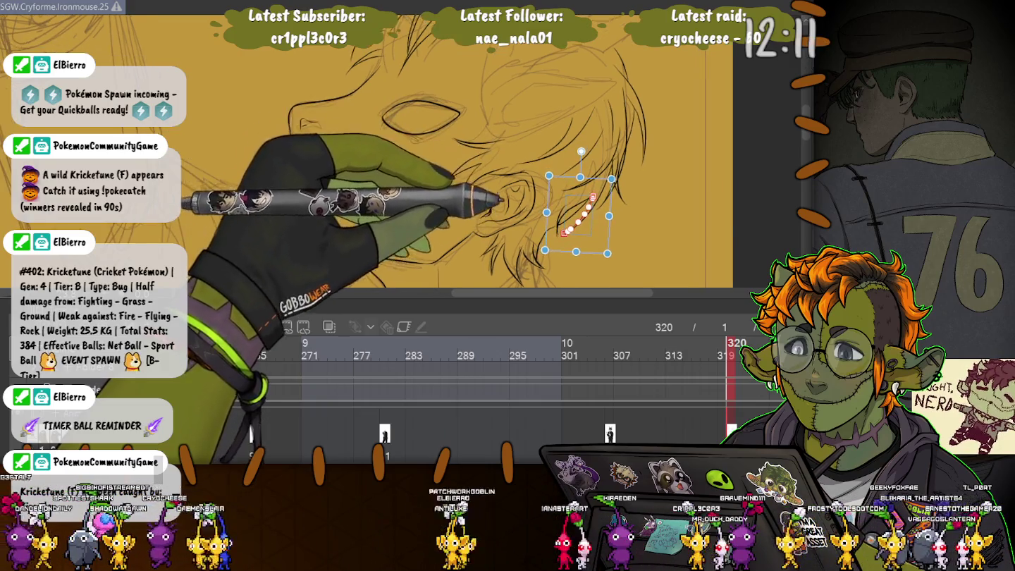
{"action": "scroll", "coordinate": [586, 212], "scroll_direction": "up", "scroll_amount": 3}
{"action": "scroll", "coordinate": [409, 156], "scroll_direction": "down", "scroll_amount": 5}
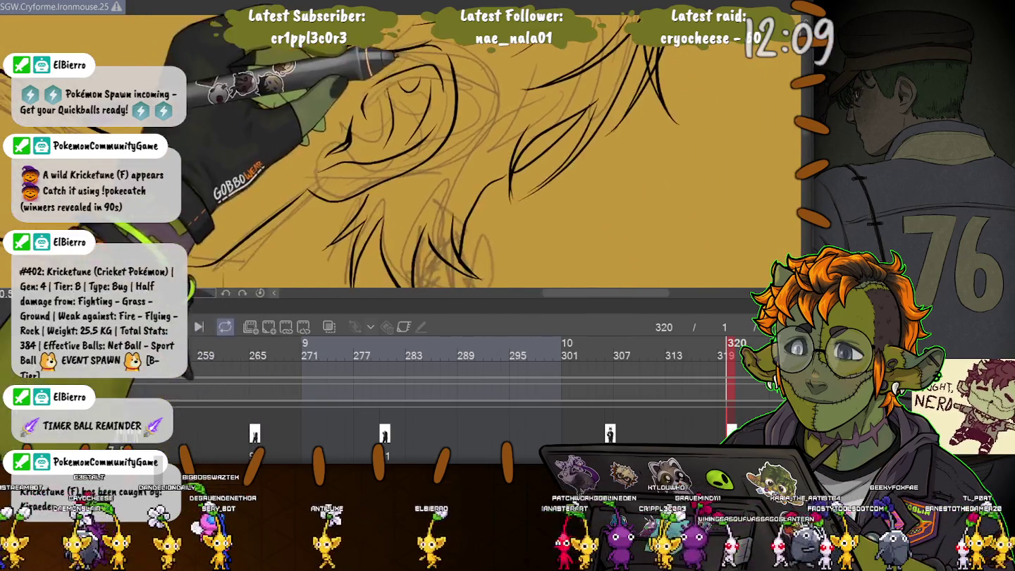
{"action": "scroll", "coordinate": [564, 148], "scroll_direction": "down", "scroll_amount": 1}
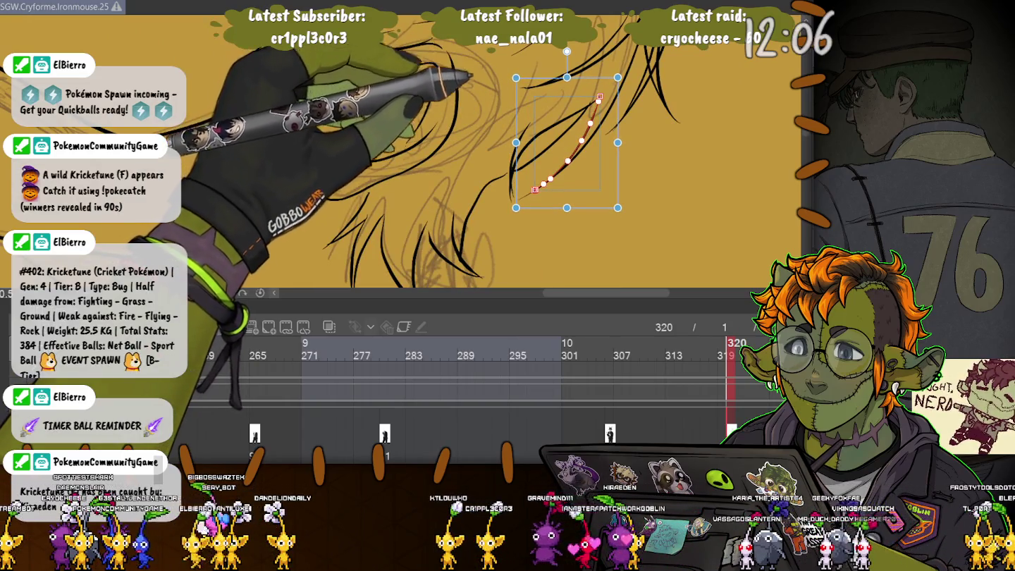
{"action": "key", "text": "ctrl+d"}
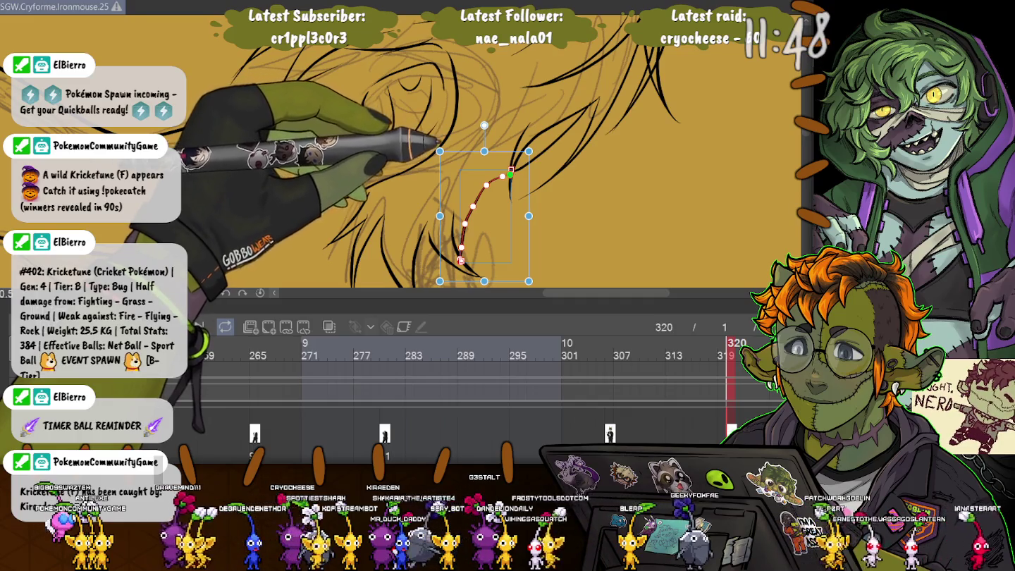
Draw a new curved hair strand at upper right and pull its points upward.
{"action": "left_click_drag", "start_coordinate": [514, 170], "coordinate": [592, 101]}
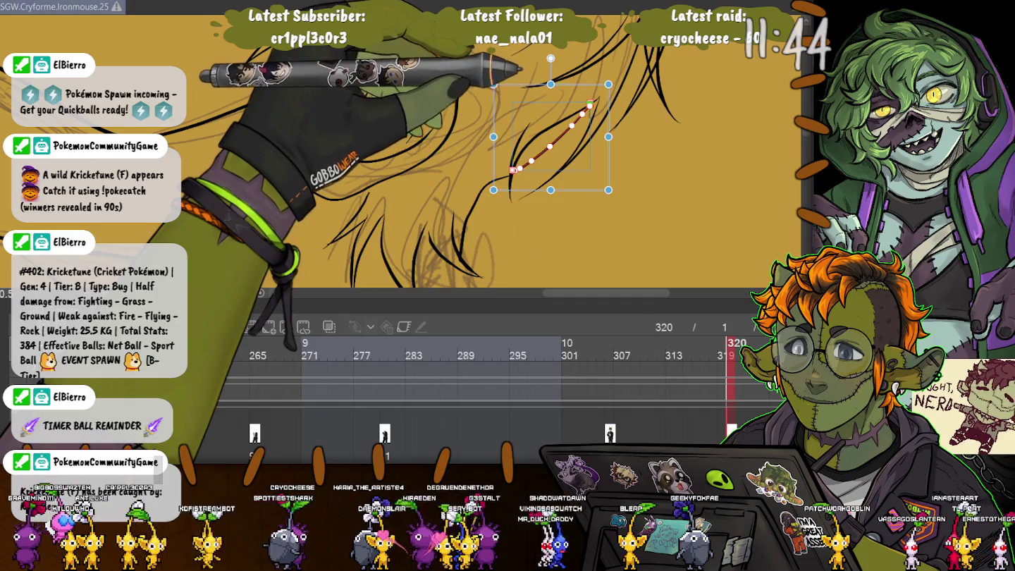
{"action": "scroll", "coordinate": [403, 148], "scroll_direction": "up", "scroll_amount": 3}
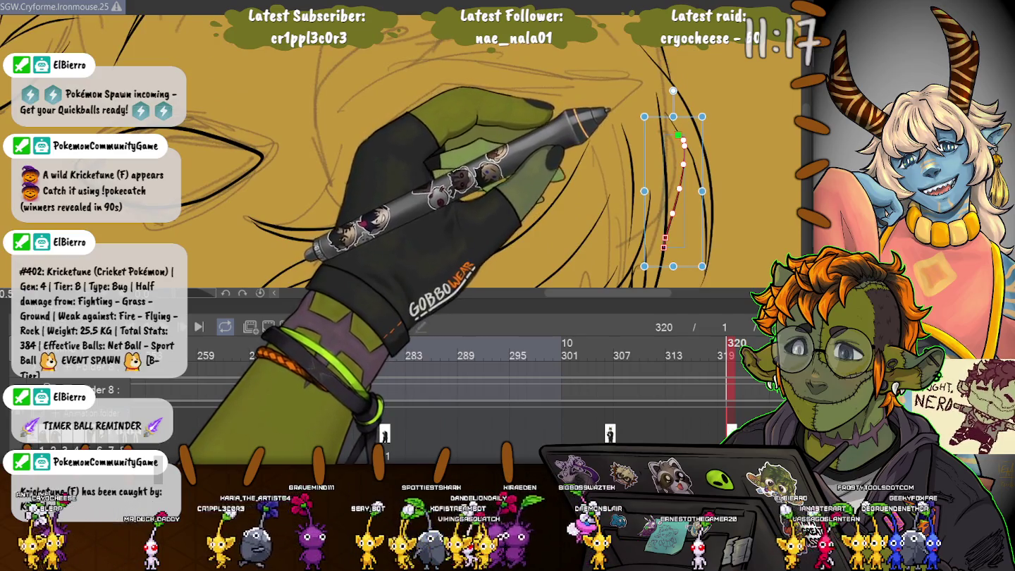
{"action": "key", "text": "Return"}
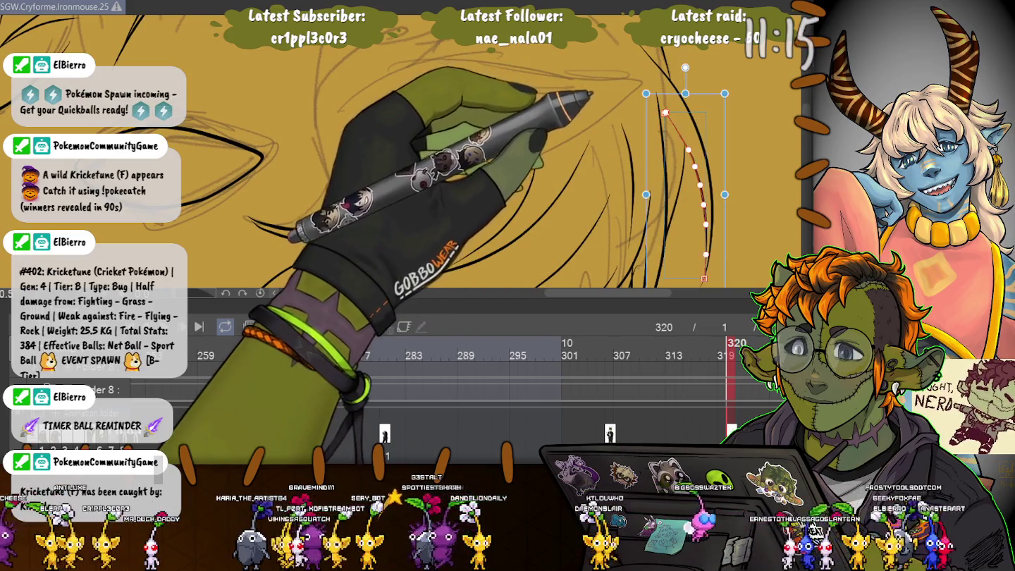
{"action": "left_click_drag", "start_coordinate": [646, 93], "coordinate": [641, 85]}
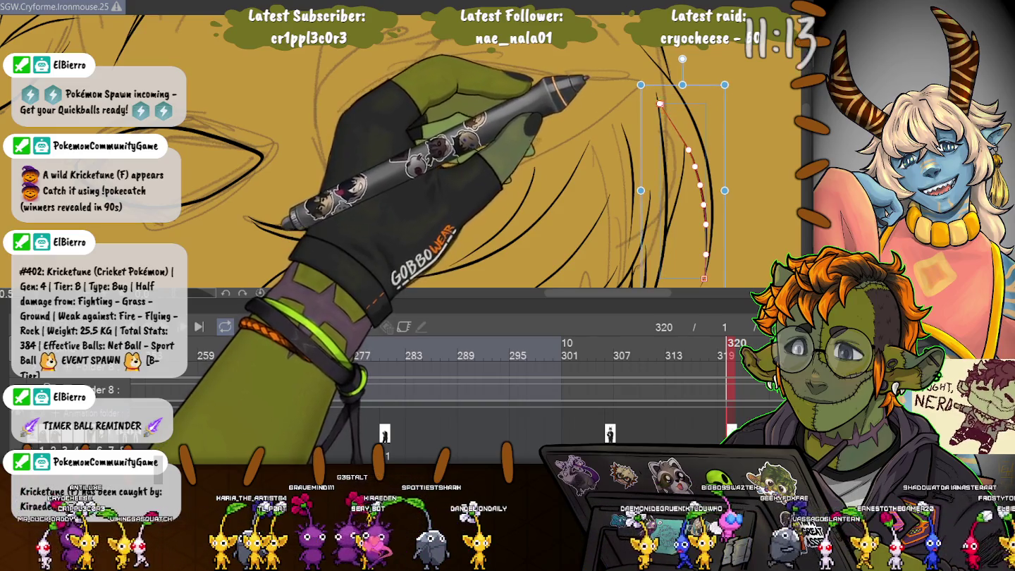
{"action": "left_click_drag", "start_coordinate": [688, 150], "coordinate": [675, 123]}
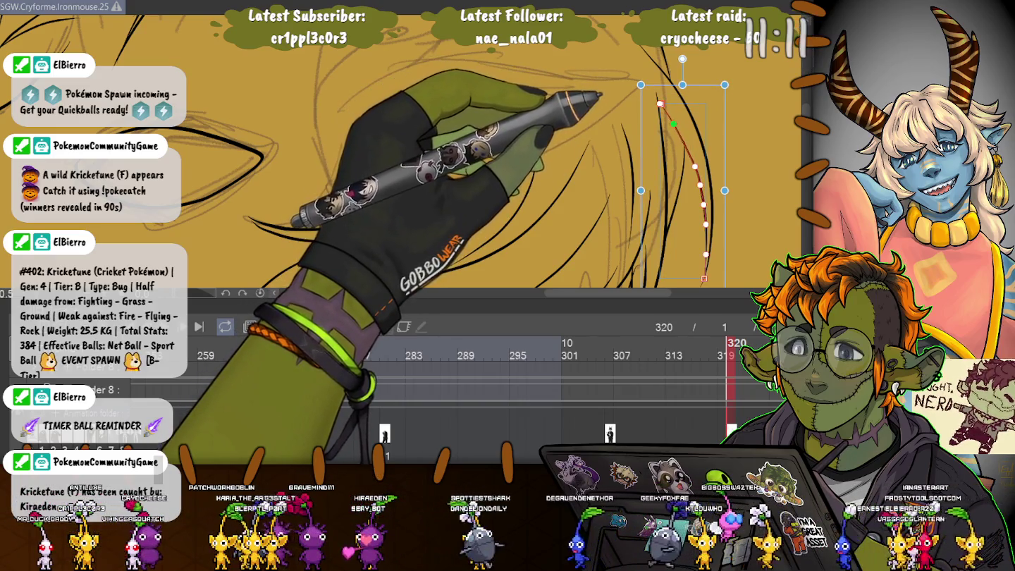
{"action": "key", "text": "ctrl+d"}
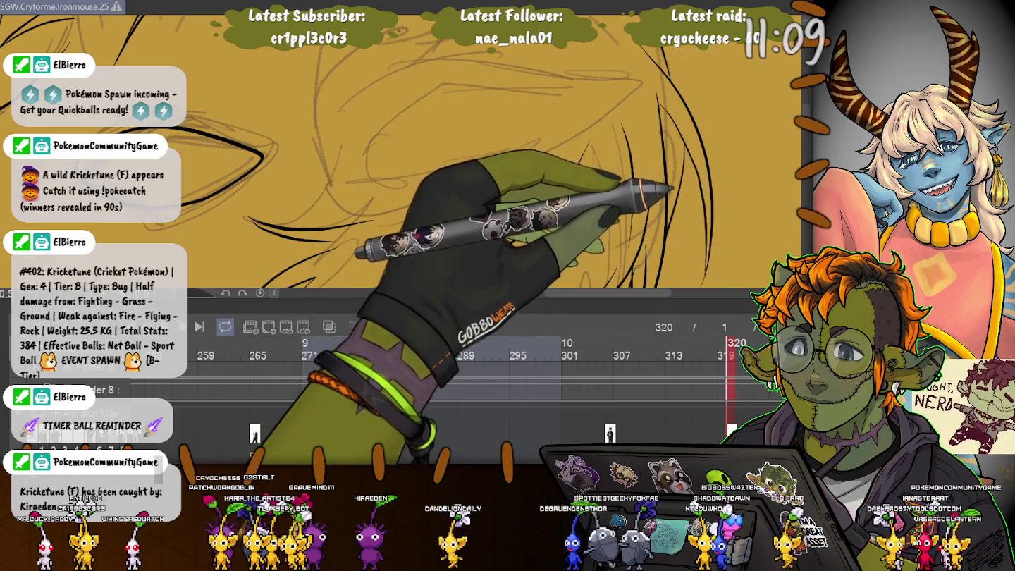
Zoom in near the eye and bend the hair curve's upper end right, then undo it.
{"action": "scroll", "coordinate": [402, 152], "scroll_direction": "down", "scroll_amount": 5}
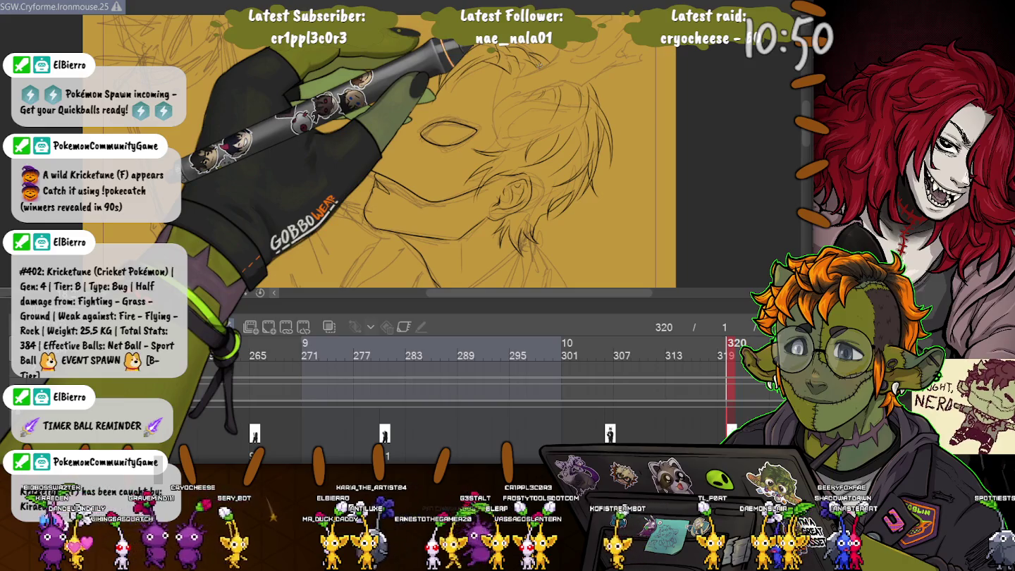
{"action": "scroll", "coordinate": [452, 140], "scroll_direction": "up", "scroll_amount": 2}
{"action": "scroll", "coordinate": [451, 142], "scroll_direction": "up", "scroll_amount": 2}
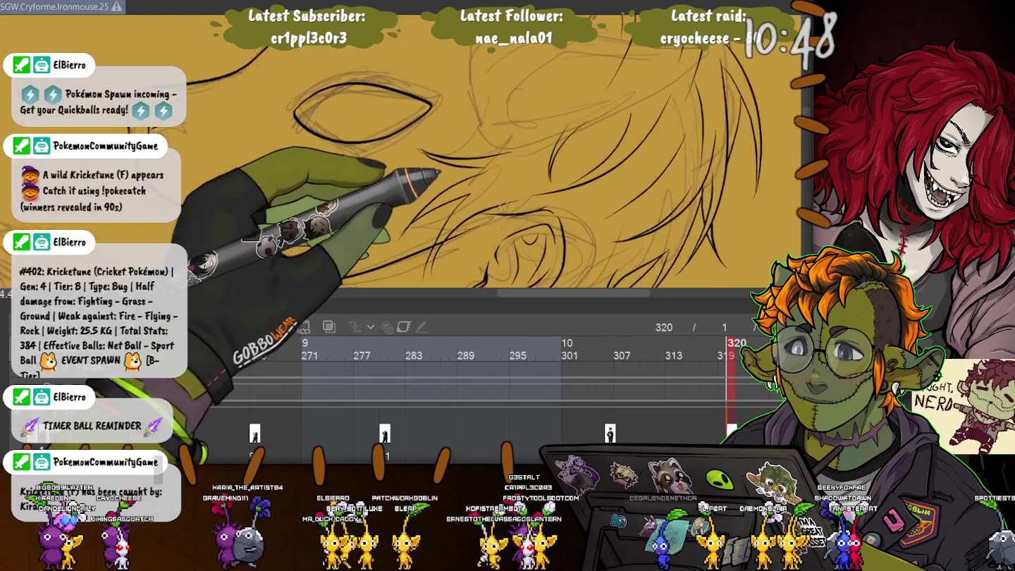
{"action": "scroll", "coordinate": [452, 141], "scroll_direction": "up", "scroll_amount": 1}
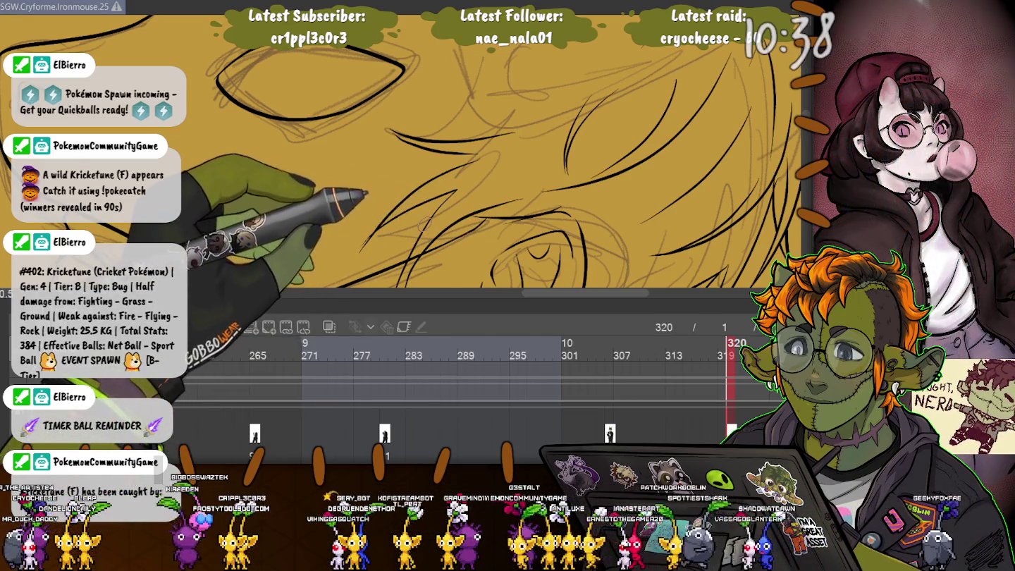
{"action": "scroll", "coordinate": [425, 224], "scroll_direction": "up", "scroll_amount": 2}
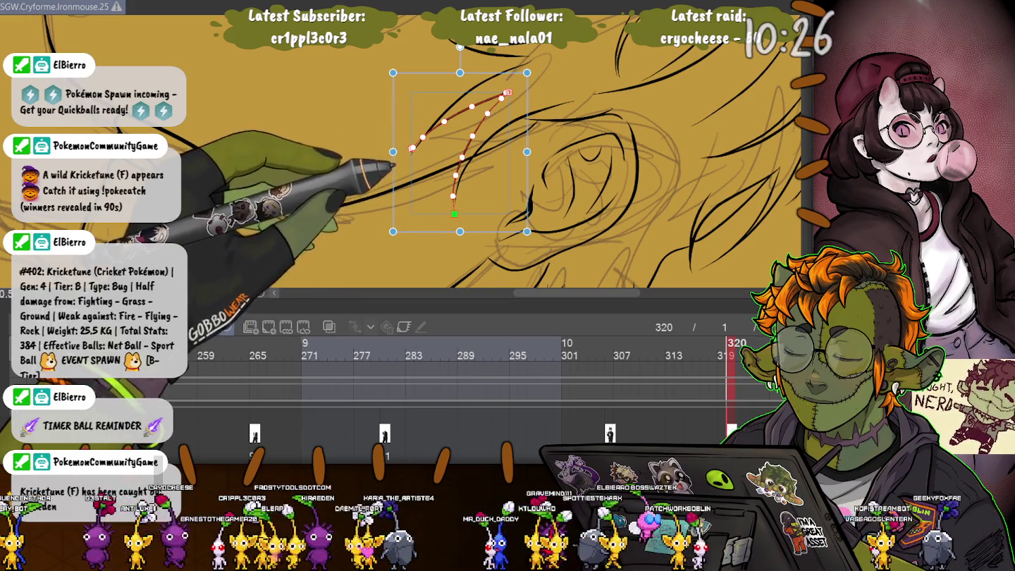
{"action": "left_click_drag", "start_coordinate": [507, 93], "coordinate": [574, 101]}
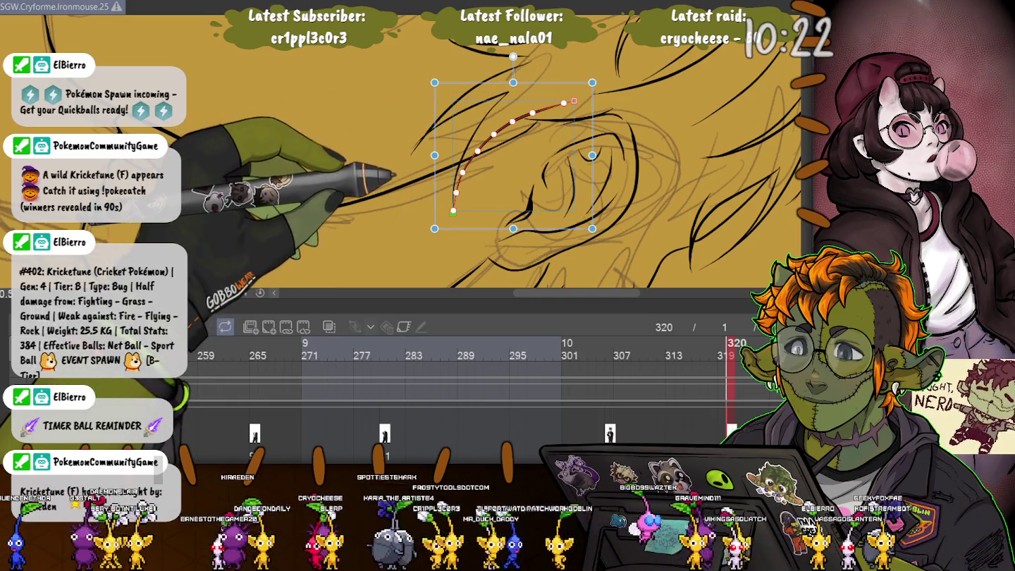
{"action": "key", "text": "ctrl+z"}
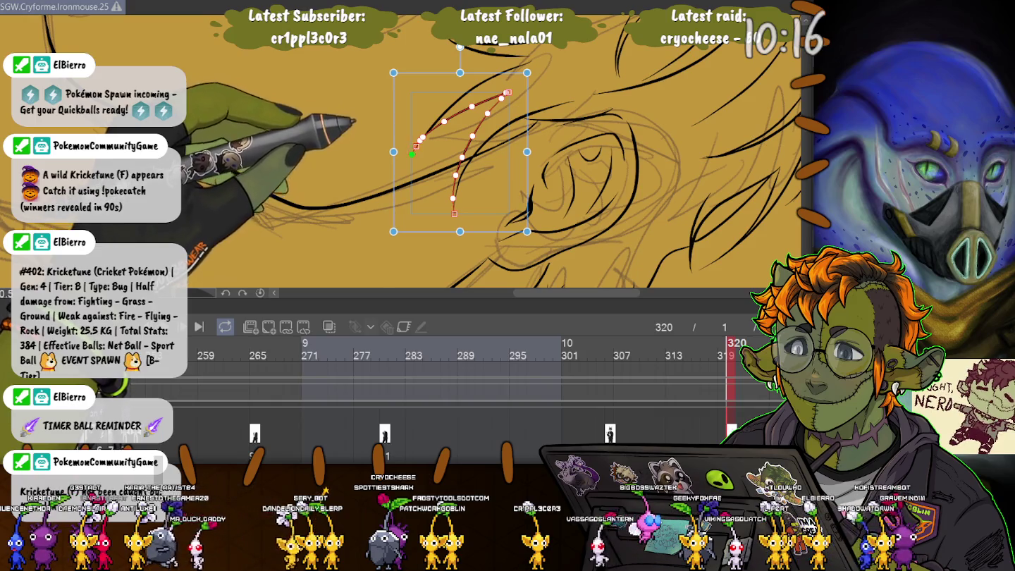
Select an inked line below the eye for editing, then deselect it.
{"action": "key", "text": "p"}
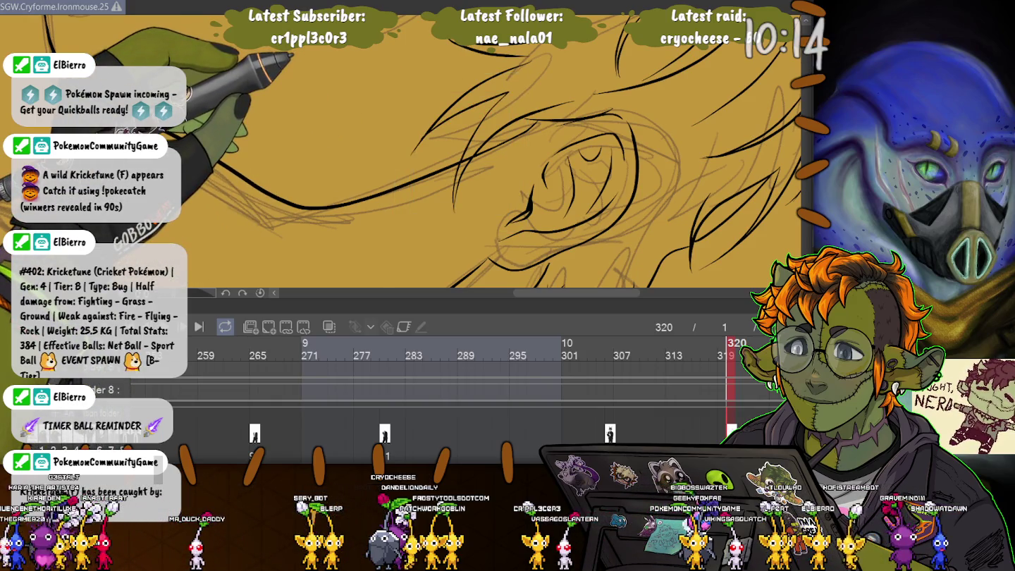
{"action": "key", "text": "ctrl+z"}
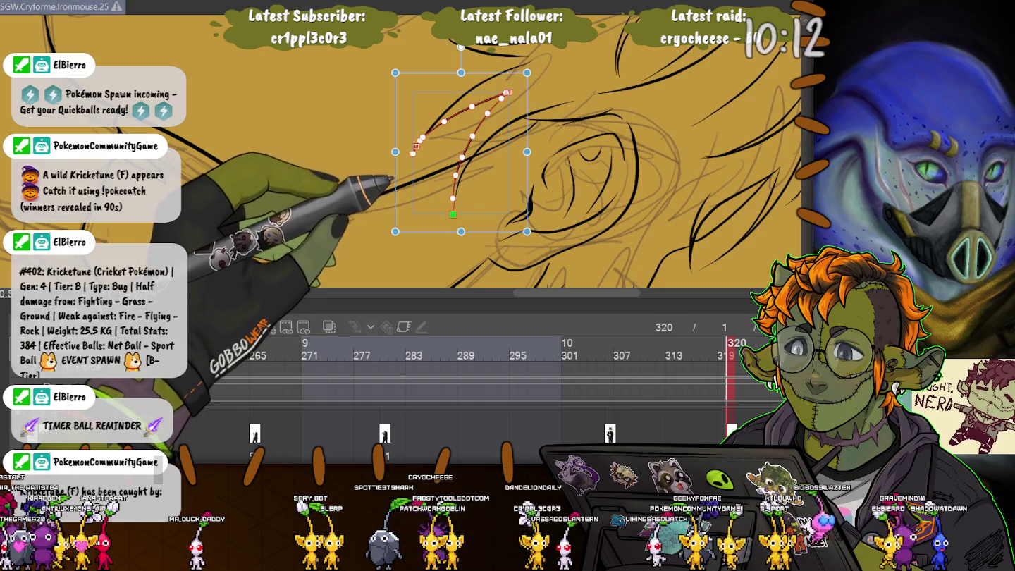
{"action": "key", "text": "ctrl+z"}
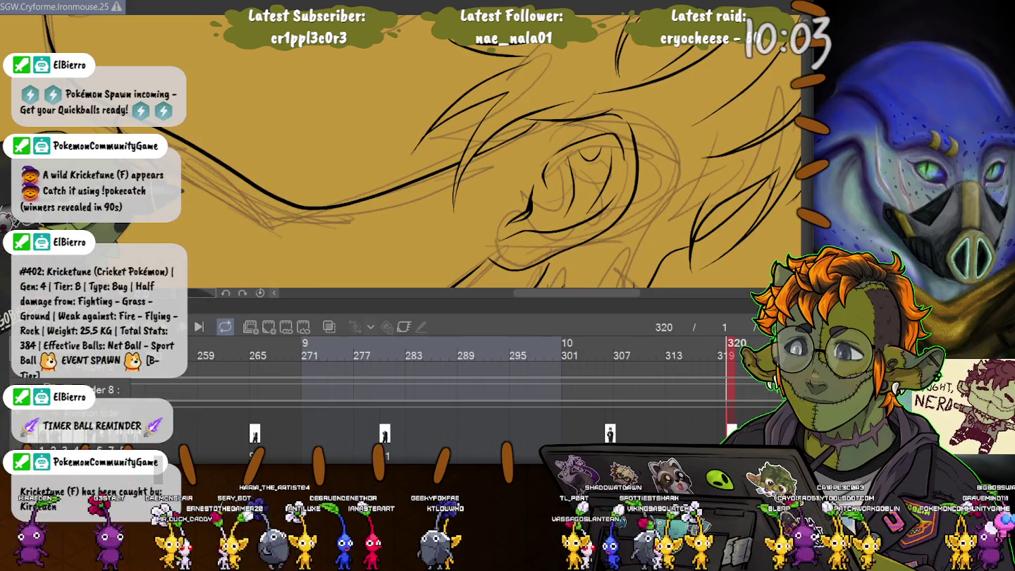
{"action": "left_click", "coordinate": [493, 237]}
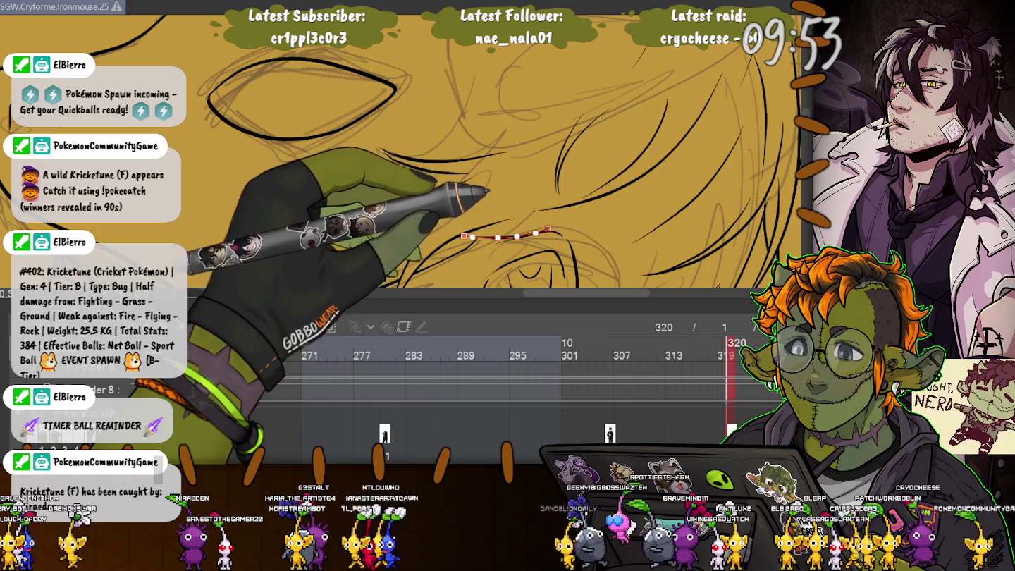
{"action": "key", "text": "ctrl+d"}
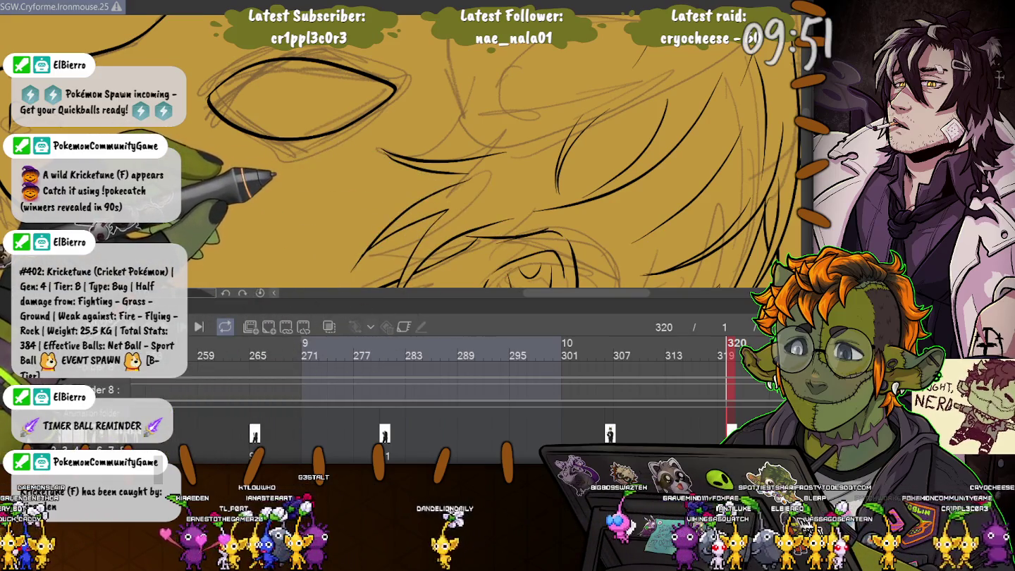
Zoom in on the hair and briefly select a strand, then deselect it.
{"action": "scroll", "coordinate": [402, 148], "scroll_direction": "down", "scroll_amount": 5}
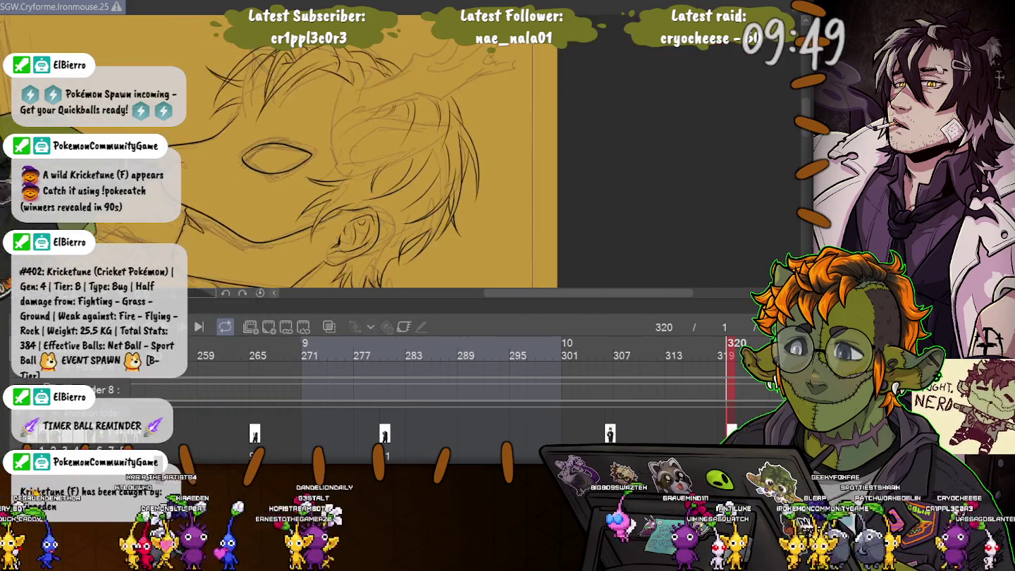
{"action": "scroll", "coordinate": [402, 149], "scroll_direction": "up", "scroll_amount": 5}
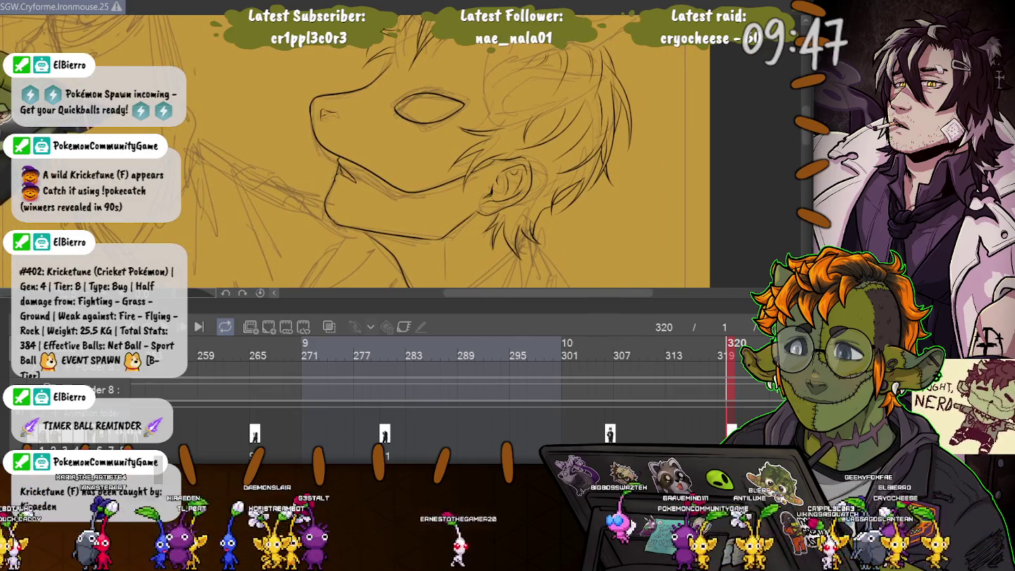
{"action": "scroll", "coordinate": [402, 148], "scroll_direction": "up", "scroll_amount": 3}
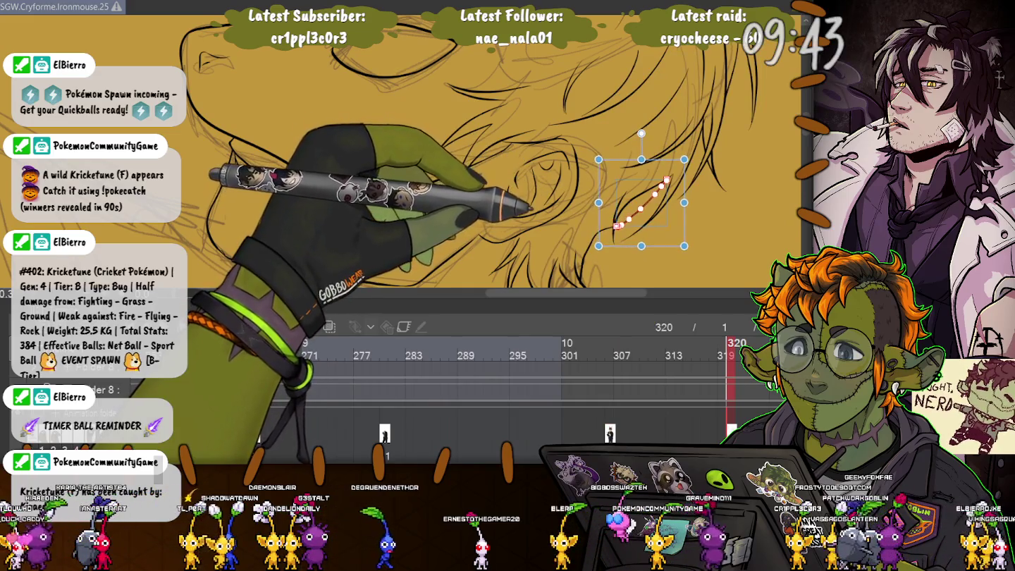
{"action": "scroll", "coordinate": [528, 208], "scroll_direction": "up", "scroll_amount": 3}
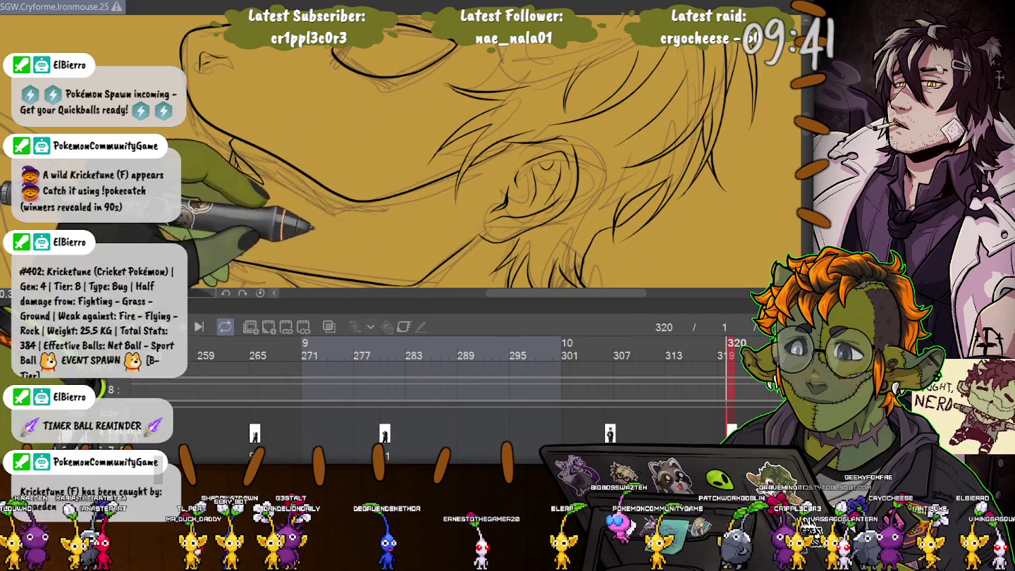
{"action": "scroll", "coordinate": [507, 211], "scroll_direction": "up", "scroll_amount": 3}
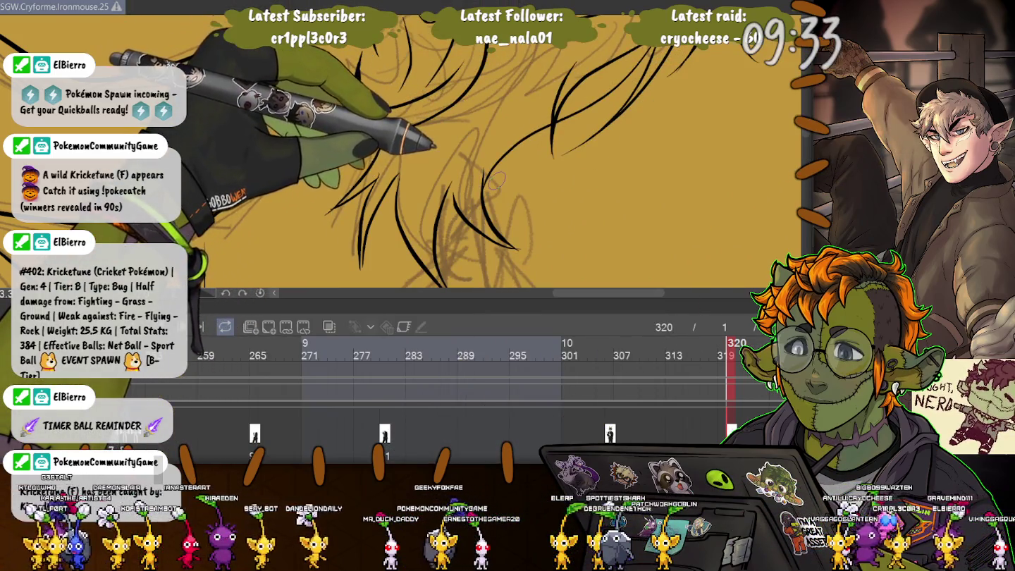
{"action": "left_click", "coordinate": [543, 128]}
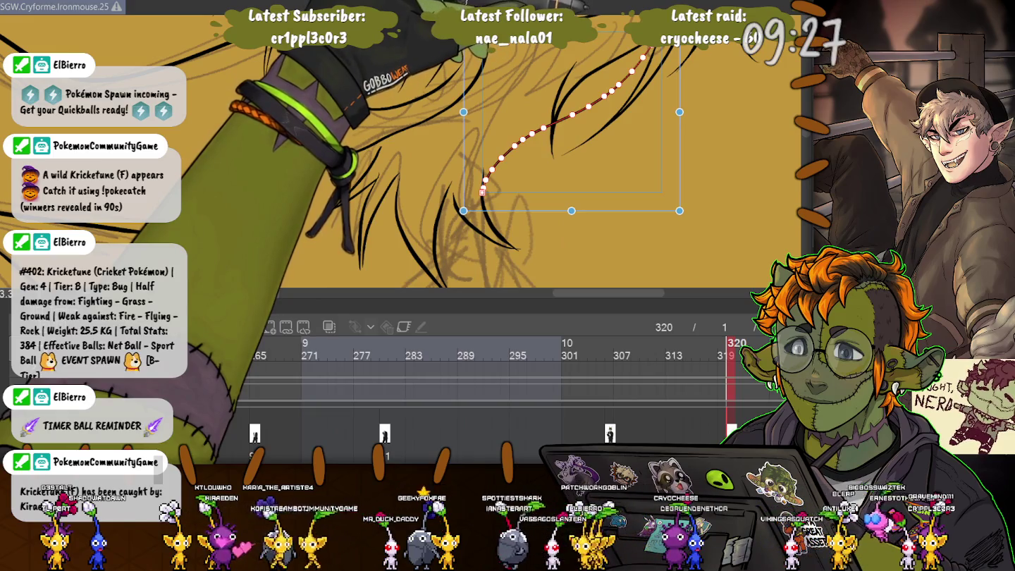
{"action": "key", "text": "Escape"}
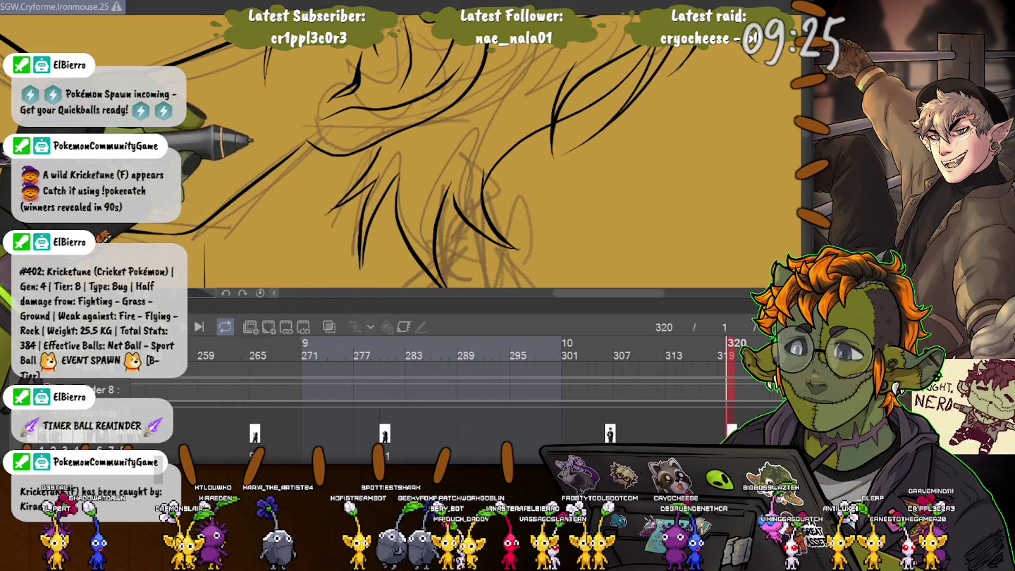
Move the strand near the ear up-right, stand it more upright, and trim its top slightly.
{"action": "scroll", "coordinate": [403, 148], "scroll_direction": "down", "scroll_amount": 2}
{"action": "scroll", "coordinate": [403, 148], "scroll_direction": "down", "scroll_amount": 2}
{"action": "scroll", "coordinate": [401, 149], "scroll_direction": "down", "scroll_amount": 1}
{"action": "scroll", "coordinate": [402, 149], "scroll_direction": "down", "scroll_amount": 2}
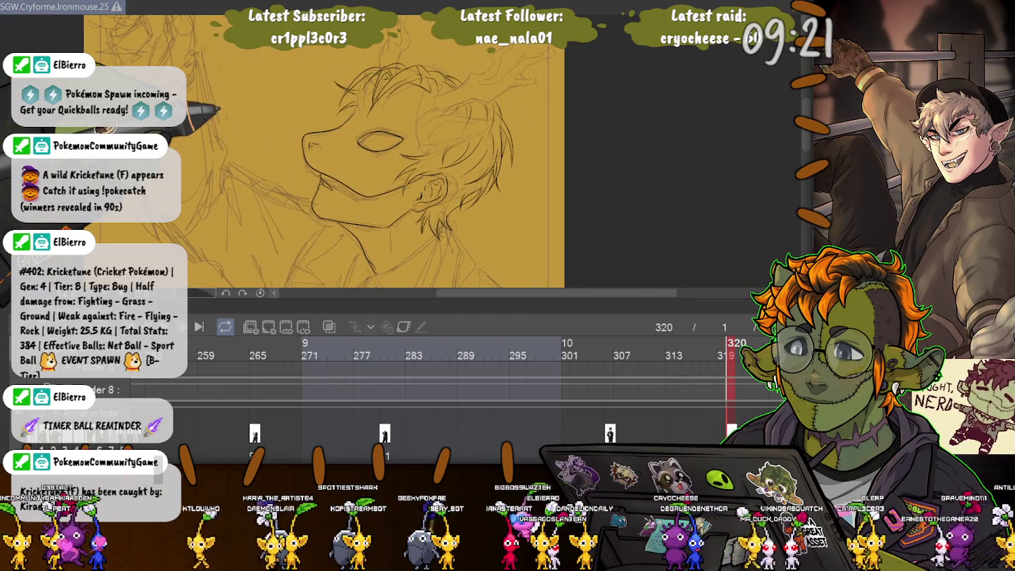
{"action": "scroll", "coordinate": [402, 148], "scroll_direction": "up", "scroll_amount": 3}
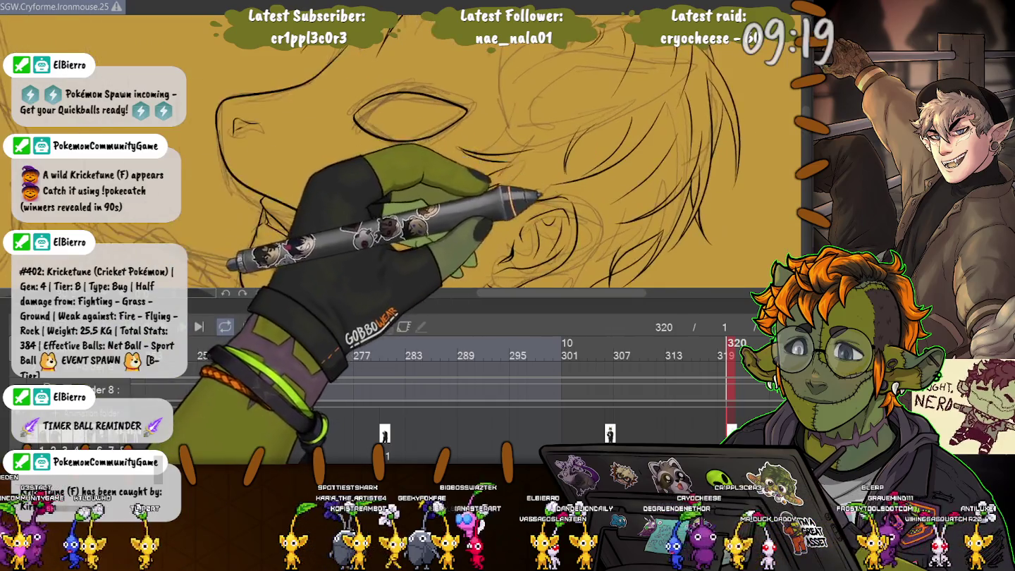
{"action": "left_click", "coordinate": [613, 192]}
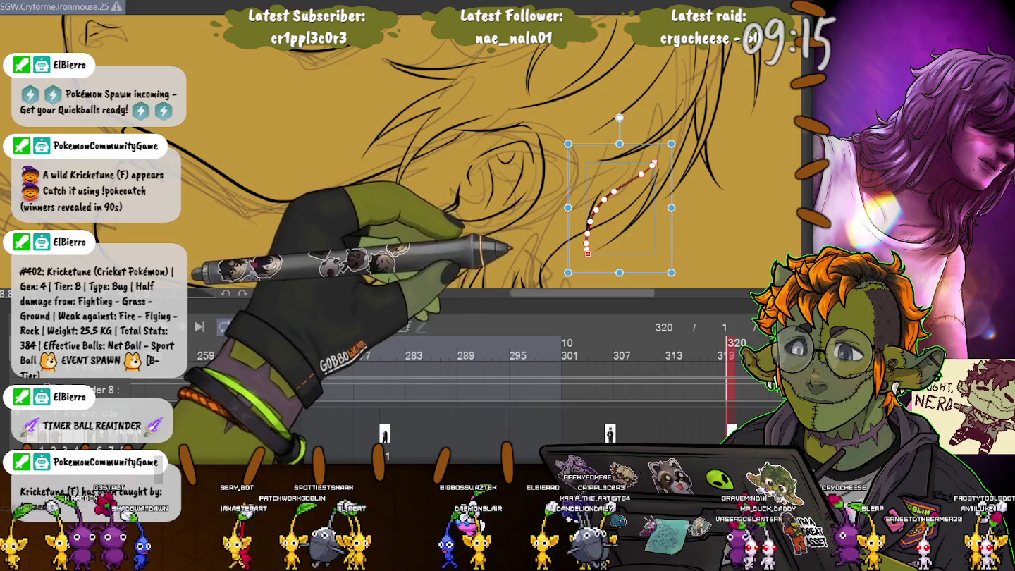
{"action": "left_click_drag", "start_coordinate": [619, 208], "coordinate": [696, 122]}
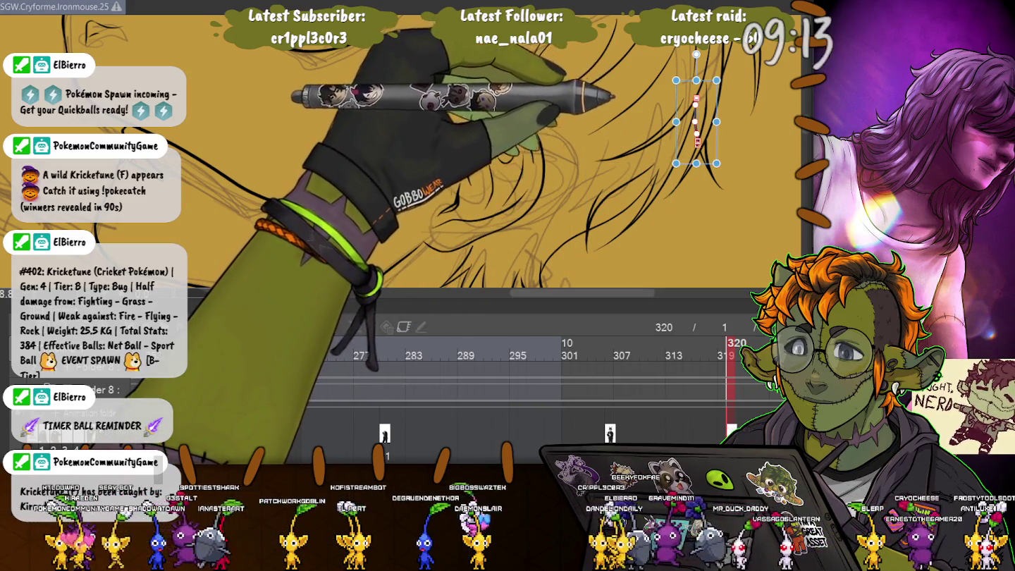
{"action": "scroll", "coordinate": [684, 110], "scroll_direction": "up", "scroll_amount": 2}
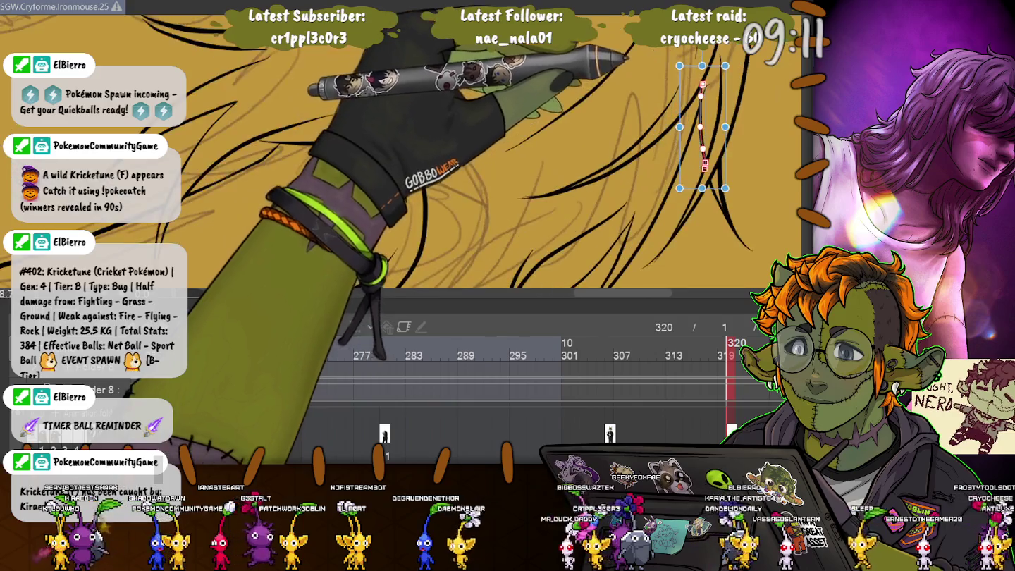
{"action": "left_click_drag", "start_coordinate": [702, 75], "coordinate": [702, 78]}
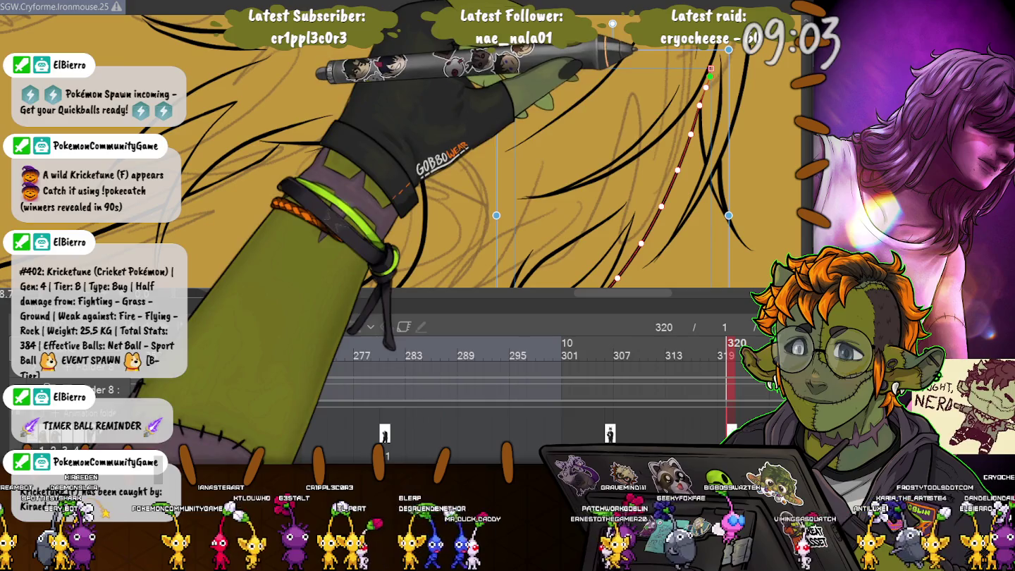
{"action": "key", "text": "Return"}
Zoom out and jump back to frame 306 for comparison.
{"action": "scroll", "coordinate": [325, 152], "scroll_direction": "down", "scroll_amount": 2}
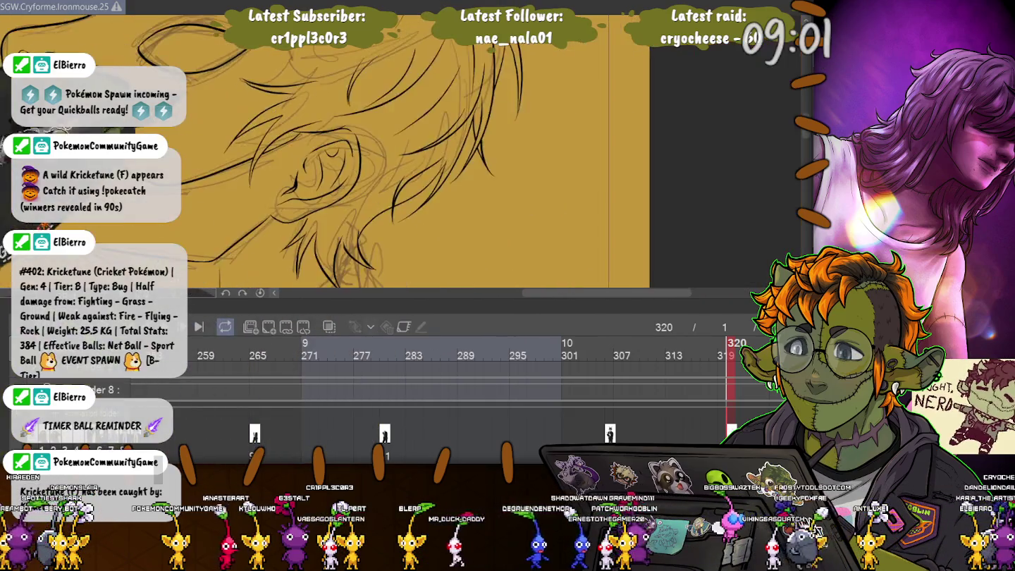
{"action": "scroll", "coordinate": [325, 151], "scroll_direction": "down", "scroll_amount": 2}
{"action": "scroll", "coordinate": [324, 151], "scroll_direction": "down", "scroll_amount": 2}
{"action": "scroll", "coordinate": [314, 176], "scroll_direction": "up", "scroll_amount": 1}
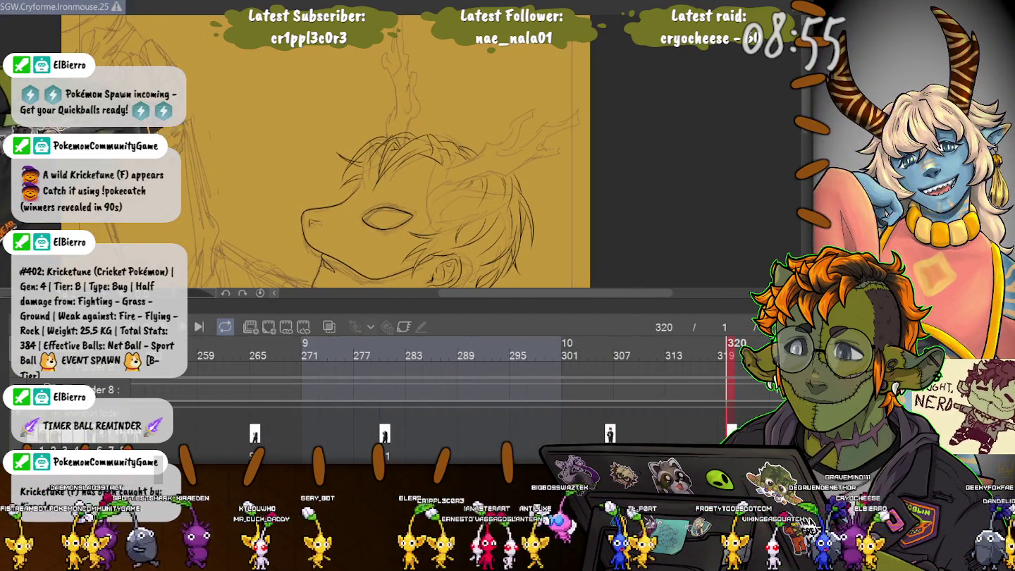
{"action": "left_click", "coordinate": [611, 345]}
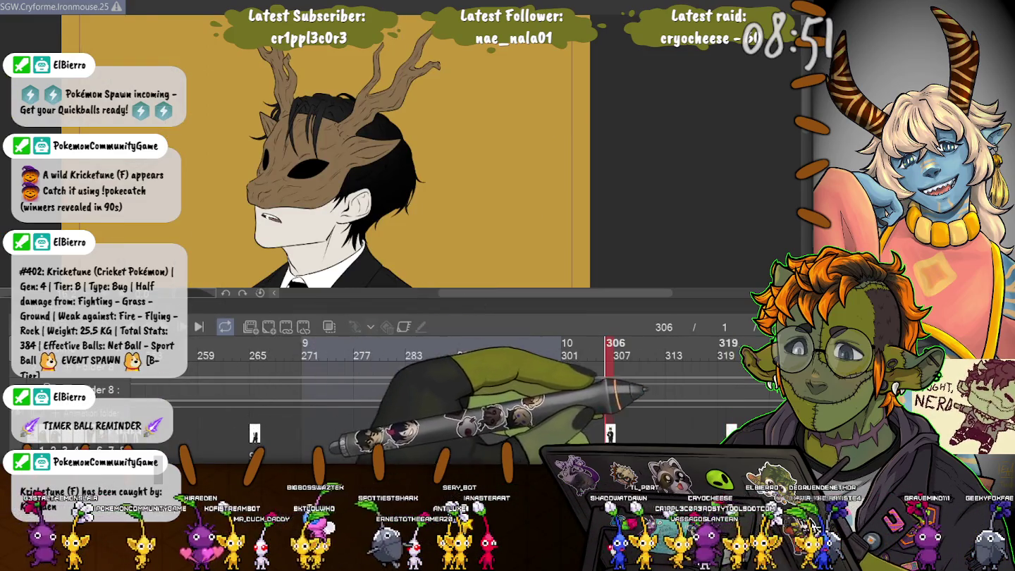
On frame 320, ink a new line up-right through the hair, checking the antlers on frame 306.
{"action": "left_click", "coordinate": [733, 346]}
{"action": "scroll", "coordinate": [306, 156], "scroll_direction": "up", "scroll_amount": 3}
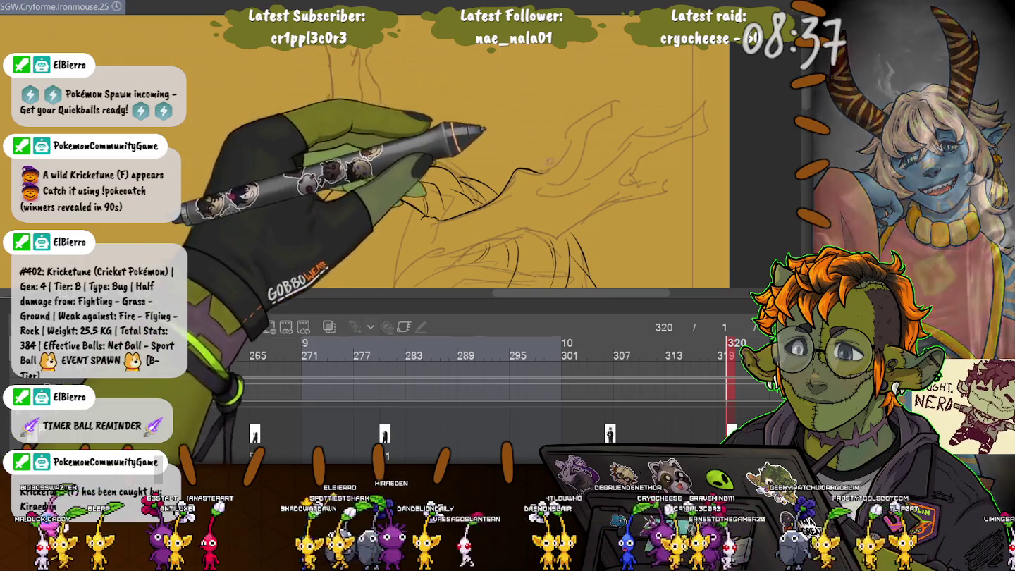
{"action": "left_click_drag", "start_coordinate": [538, 173], "coordinate": [612, 88]}
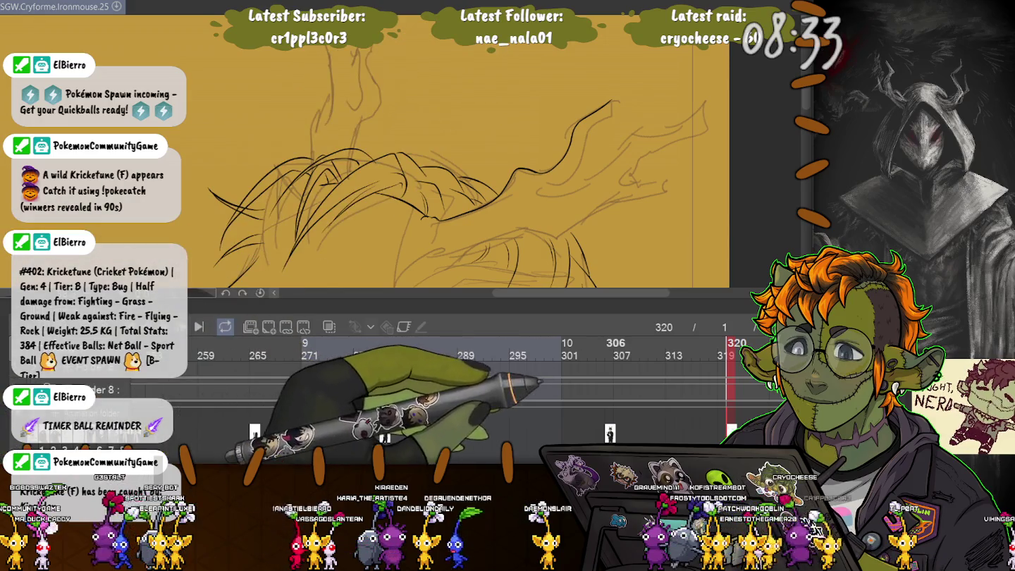
{"action": "left_click_drag", "start_coordinate": [705, 346], "coordinate": [610, 346]}
{"action": "left_click_drag", "start_coordinate": [508, 223], "coordinate": [676, 223]}
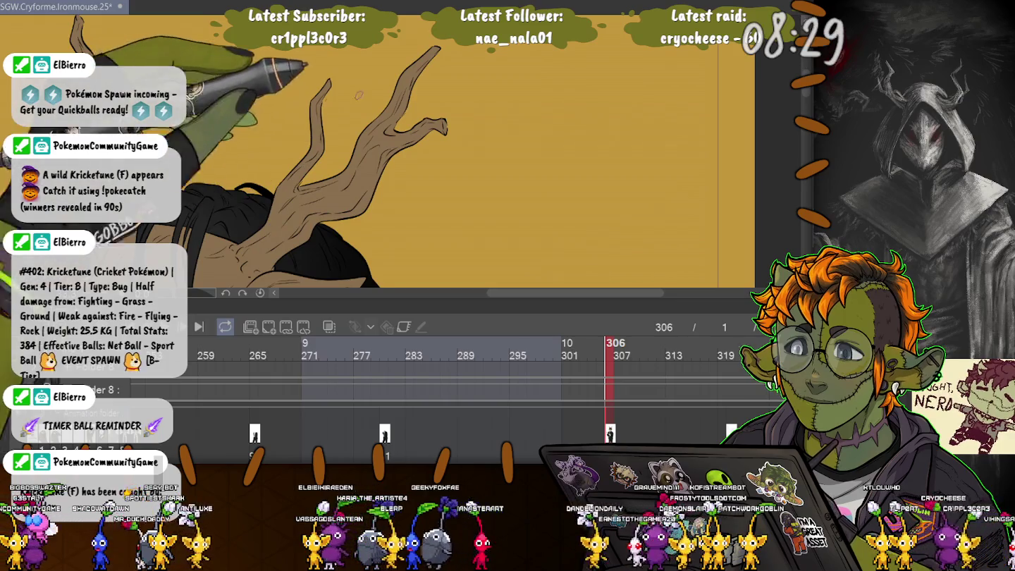
{"action": "left_click", "coordinate": [731, 346]}
Compare frame 320 against the inked frame 306, shifting the antlers lower right in view.
{"action": "scroll", "coordinate": [441, 191], "scroll_direction": "down", "scroll_amount": 2}
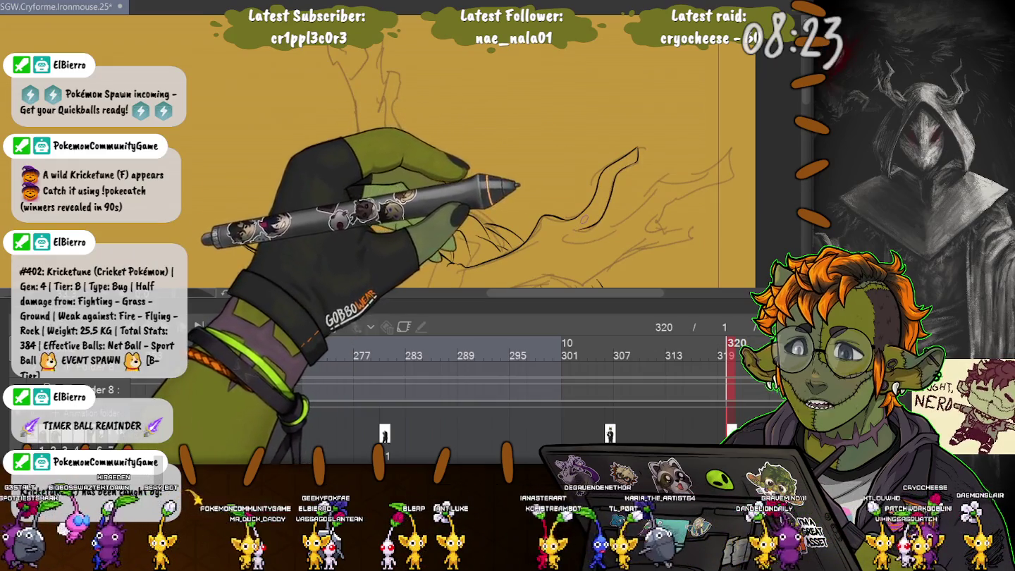
{"action": "left_click_drag", "start_coordinate": [606, 346], "coordinate": [730, 346]}
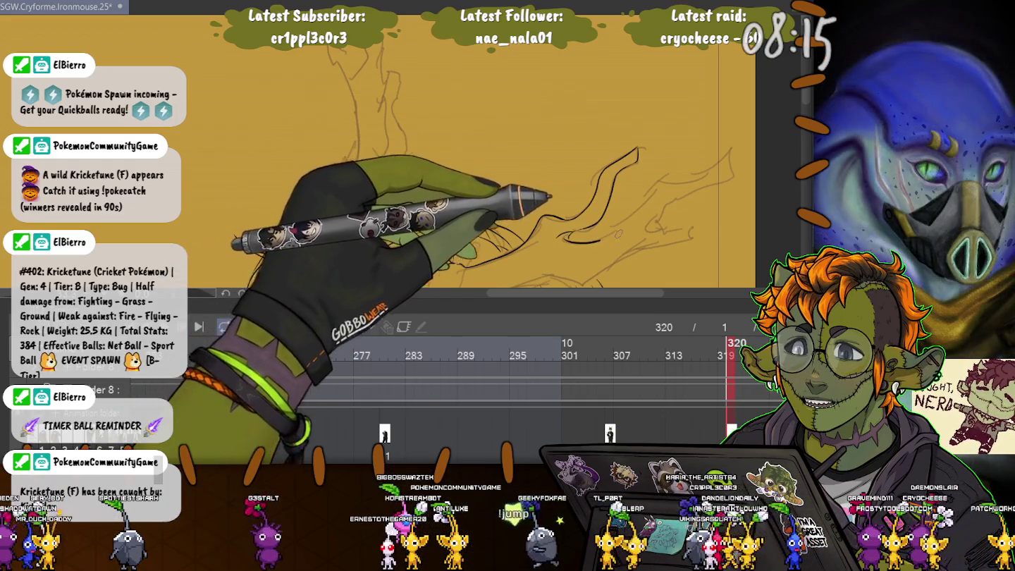
{"action": "left_click_drag", "start_coordinate": [730, 345], "coordinate": [607, 346]}
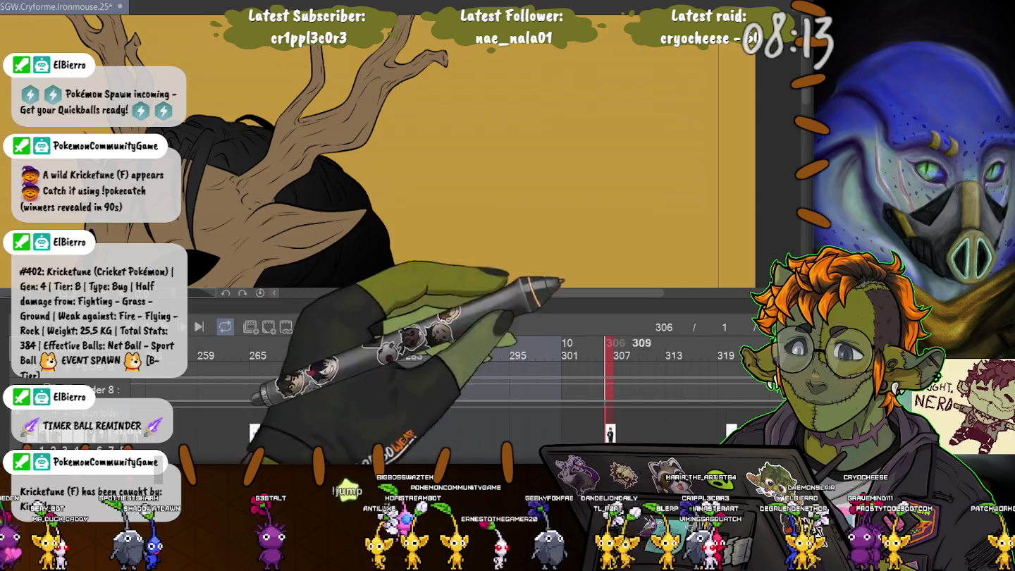
{"action": "left_click_drag", "start_coordinate": [213, 141], "coordinate": [236, 204]}
{"action": "left_click", "coordinate": [731, 346]}
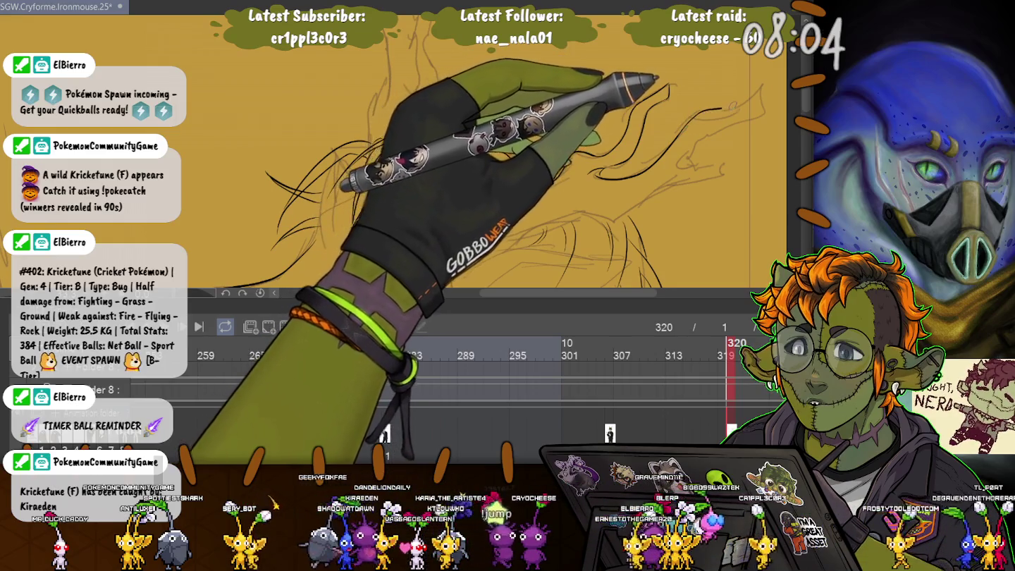
Extend the ink stroke along the upper-right hair, checking it against frame 306.
{"action": "left_click_drag", "start_coordinate": [730, 106], "coordinate": [748, 86]}
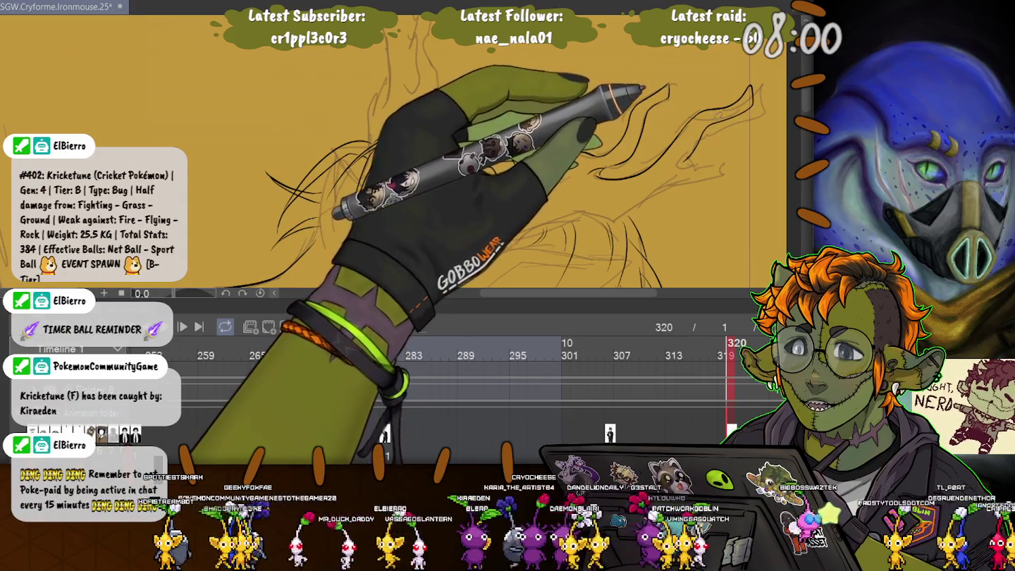
{"action": "left_click", "coordinate": [610, 423]}
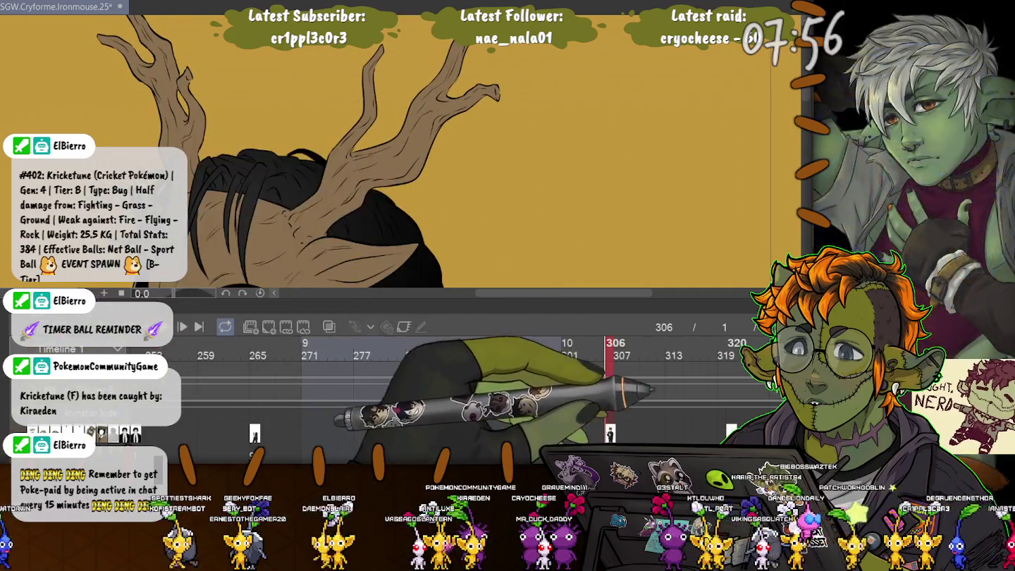
{"action": "left_click", "coordinate": [731, 427]}
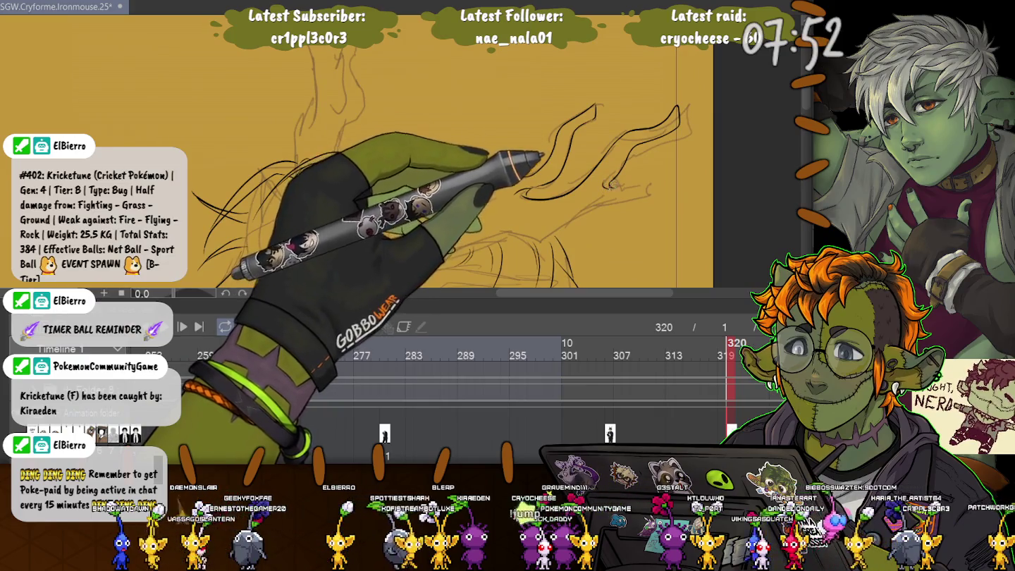
{"action": "left_click", "coordinate": [611, 423]}
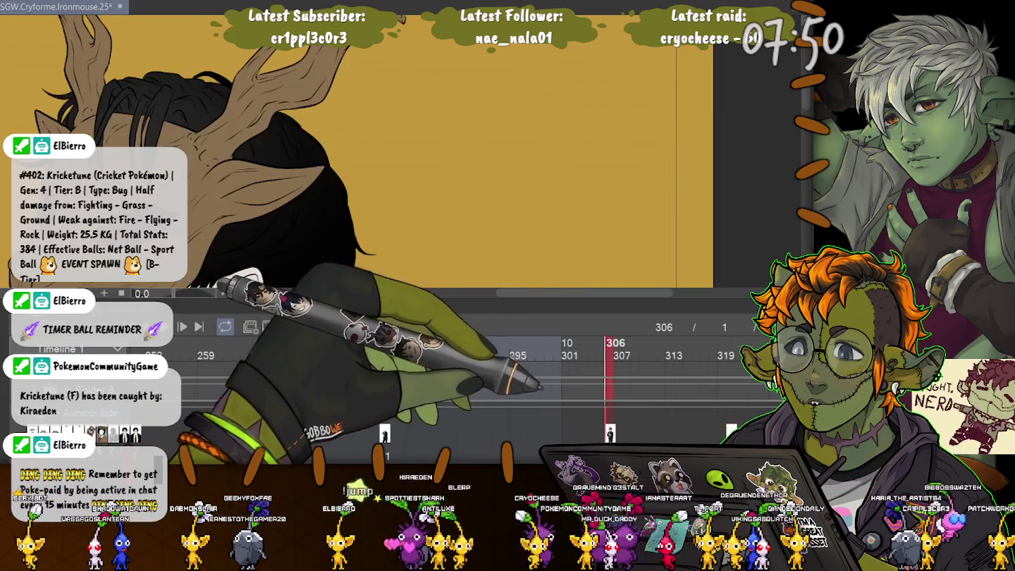
{"action": "left_click", "coordinate": [731, 427]}
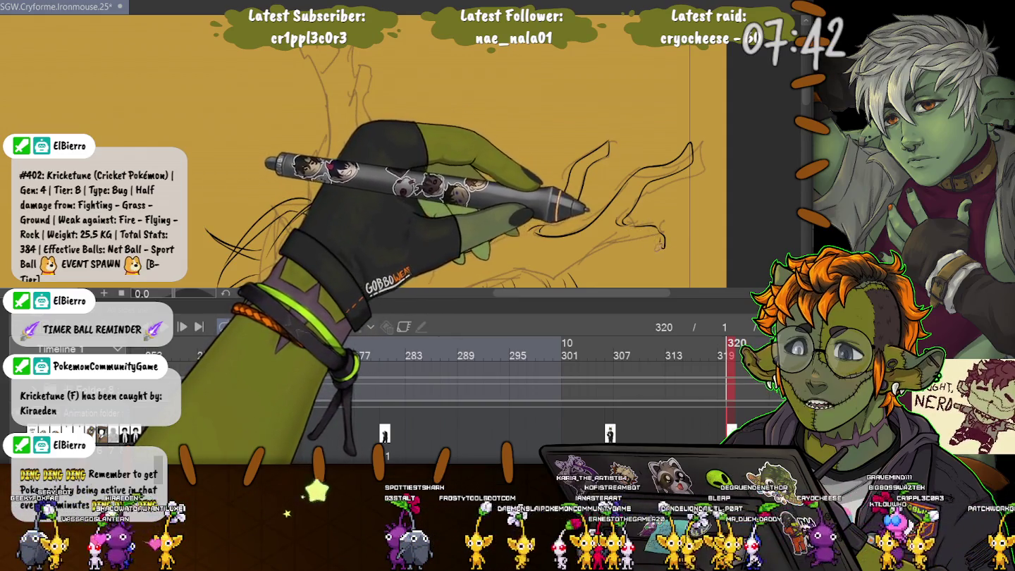
Pan along the sketch lines and flip between frames 306 and 320 for reference.
{"action": "left_click_drag", "start_coordinate": [537, 211], "coordinate": [598, 121]}
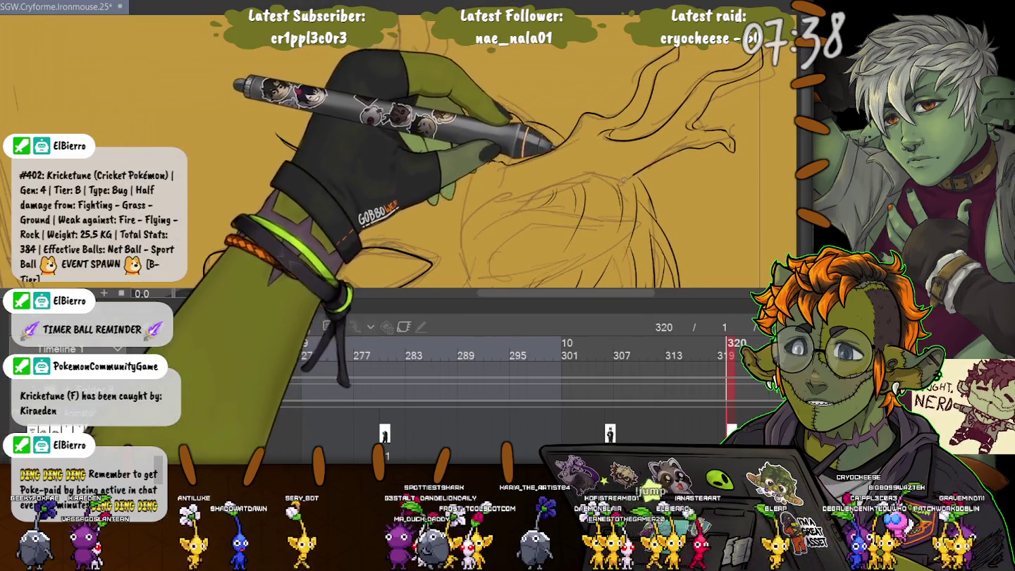
{"action": "left_click", "coordinate": [611, 349]}
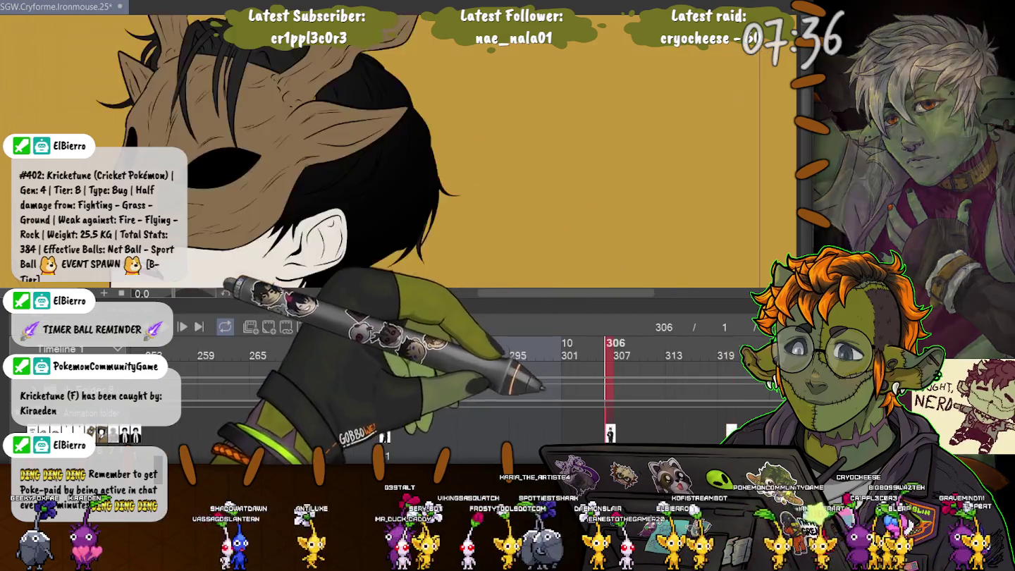
{"action": "left_click", "coordinate": [731, 350]}
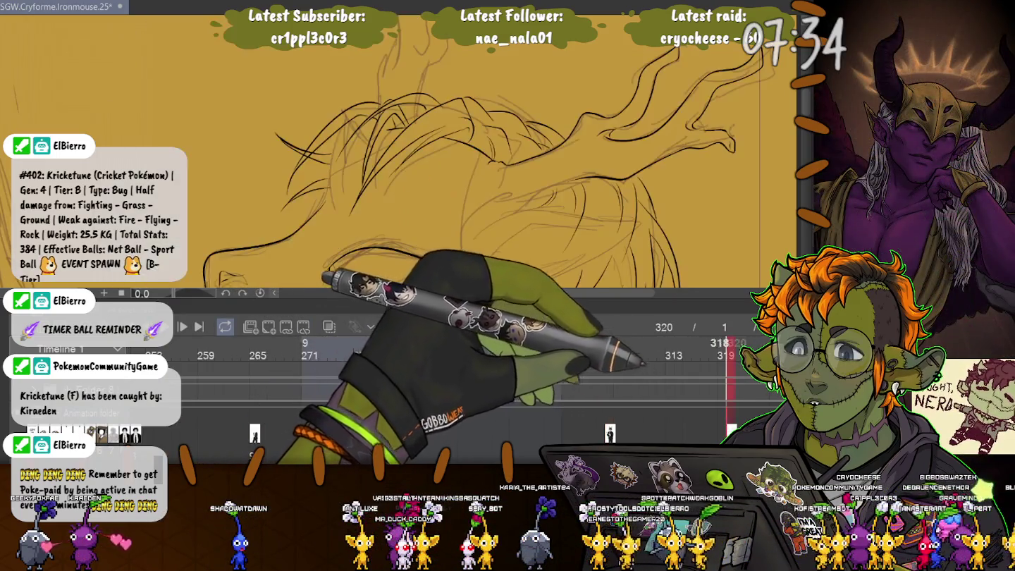
{"action": "left_click", "coordinate": [611, 348]}
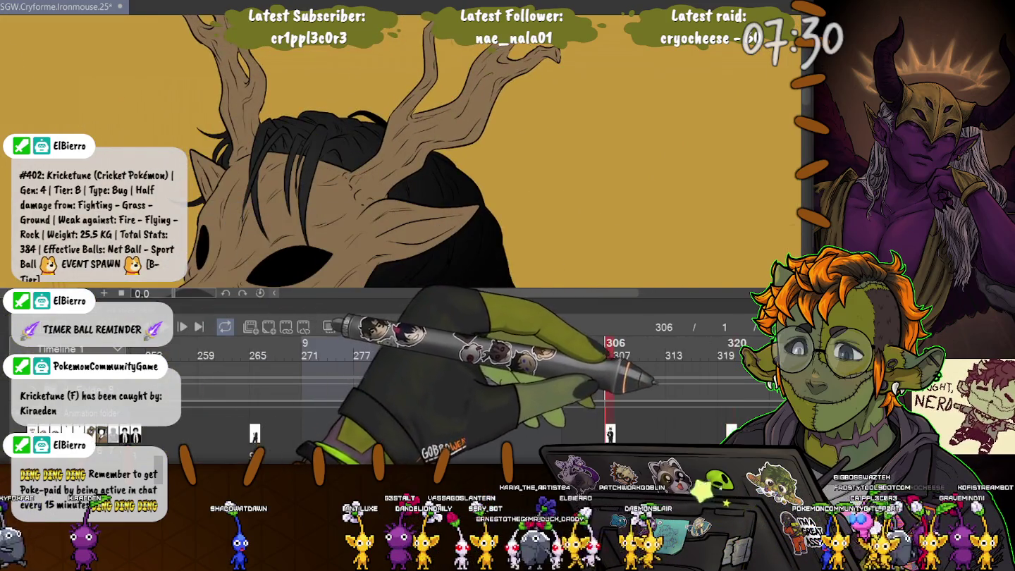
{"action": "left_click", "coordinate": [731, 350]}
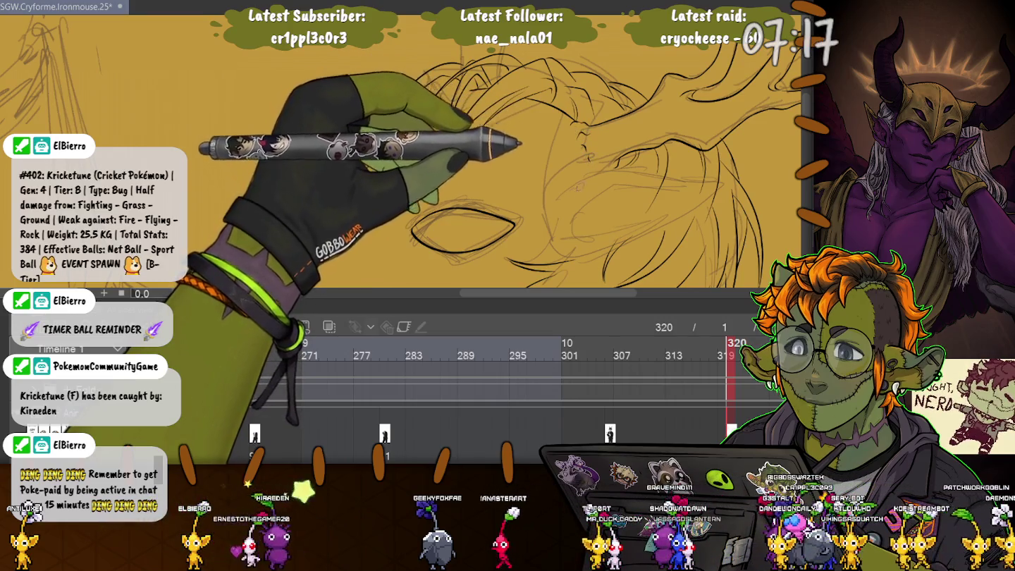
{"action": "left_click_drag", "start_coordinate": [462, 230], "coordinate": [339, 127]}
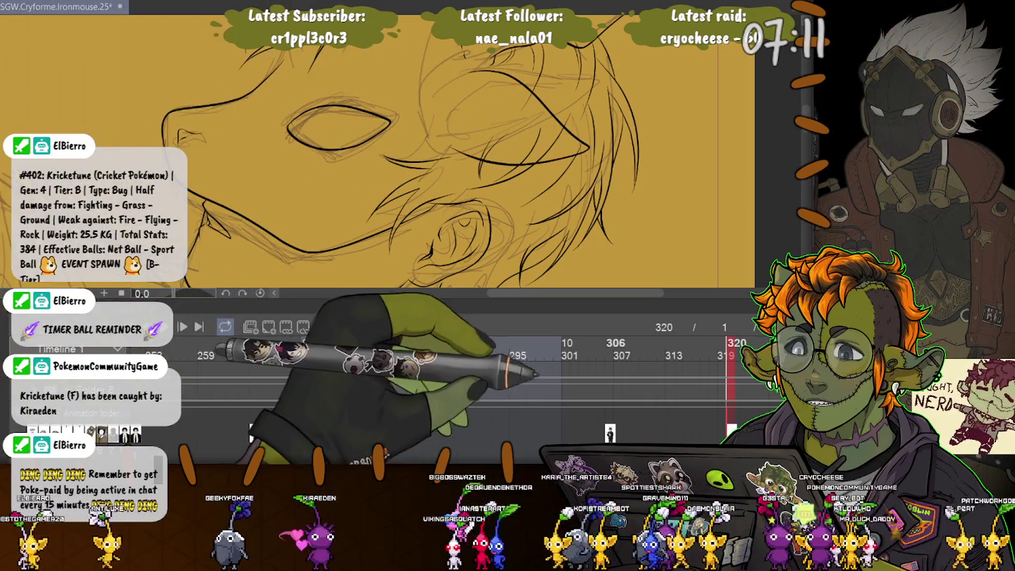
Rotate the view and ink the outline of the mask's eye hole on frame 320.
{"action": "left_click", "coordinate": [610, 346]}
{"action": "left_click_drag", "start_coordinate": [423, 175], "coordinate": [303, 116]}
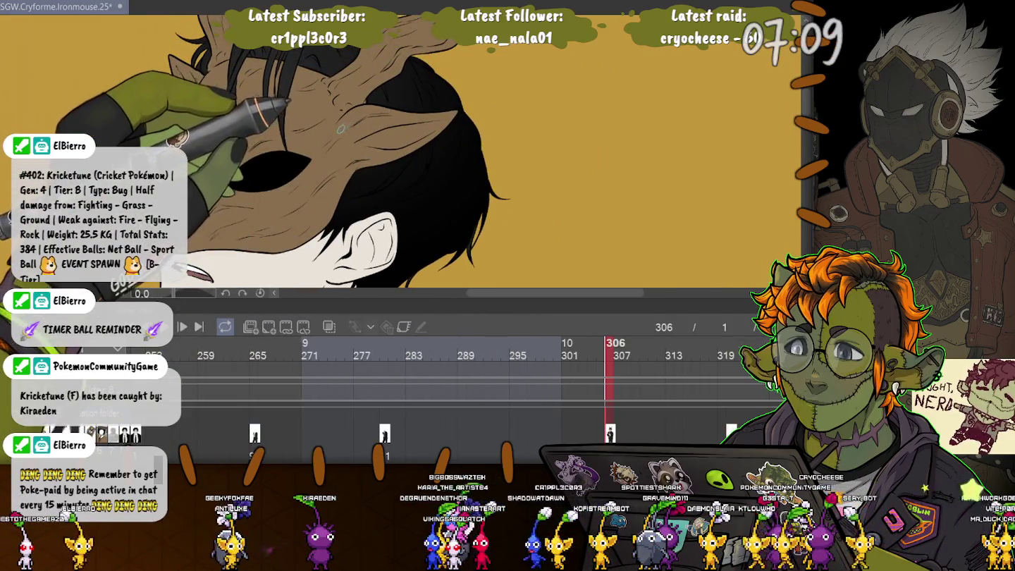
{"action": "left_click", "coordinate": [733, 346]}
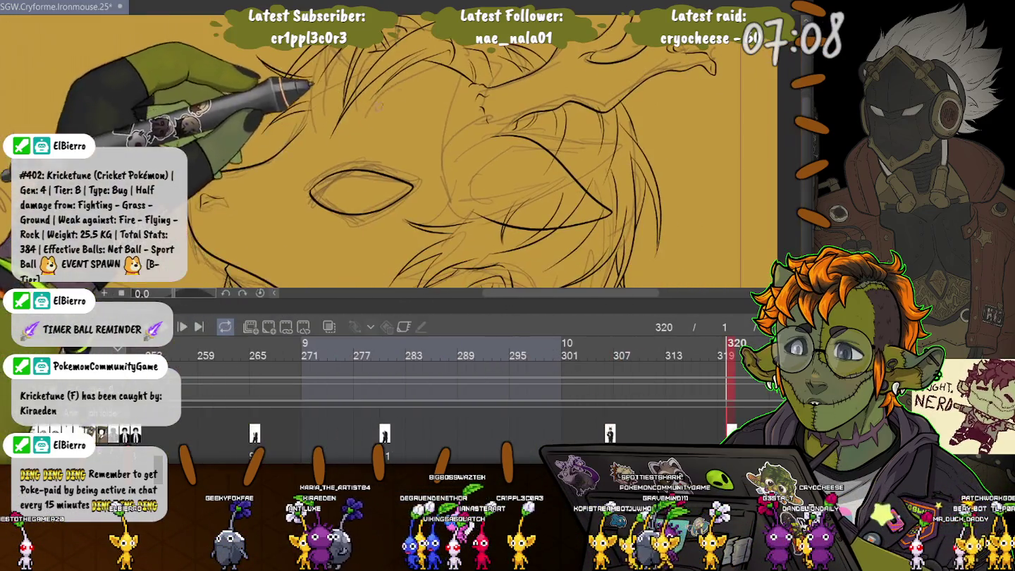
{"action": "left_click_drag", "start_coordinate": [493, 142], "coordinate": [609, 181]}
{"action": "left_click_drag", "start_coordinate": [499, 207], "coordinate": [613, 186]}
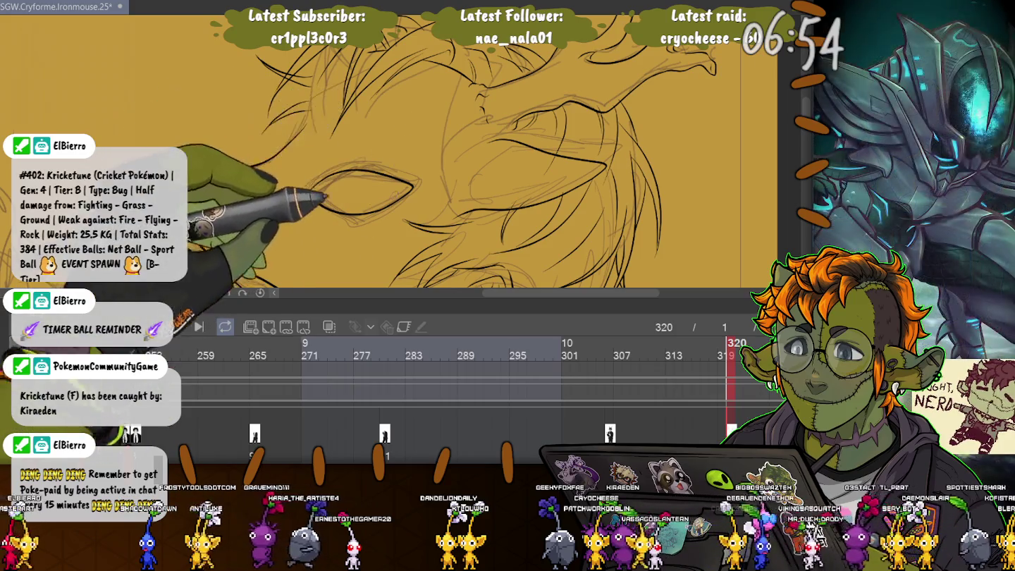
Restore the ear and hair linework, then nudge the hair stroke above the eye slightly right.
{"action": "left_click_drag", "start_coordinate": [381, 174], "coordinate": [447, 122]}
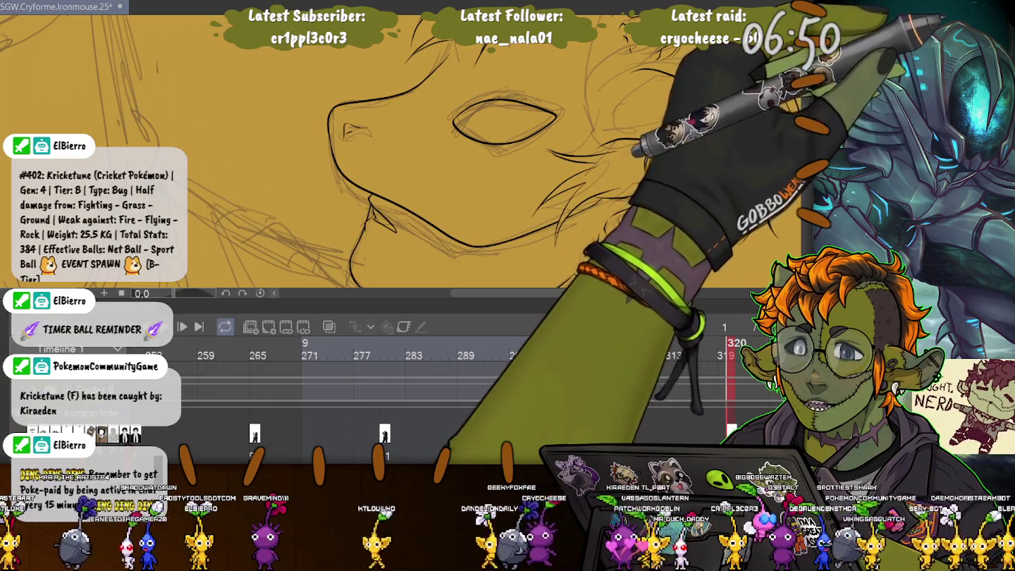
{"action": "key", "text": "ctrl+v"}
{"action": "key", "text": "Return"}
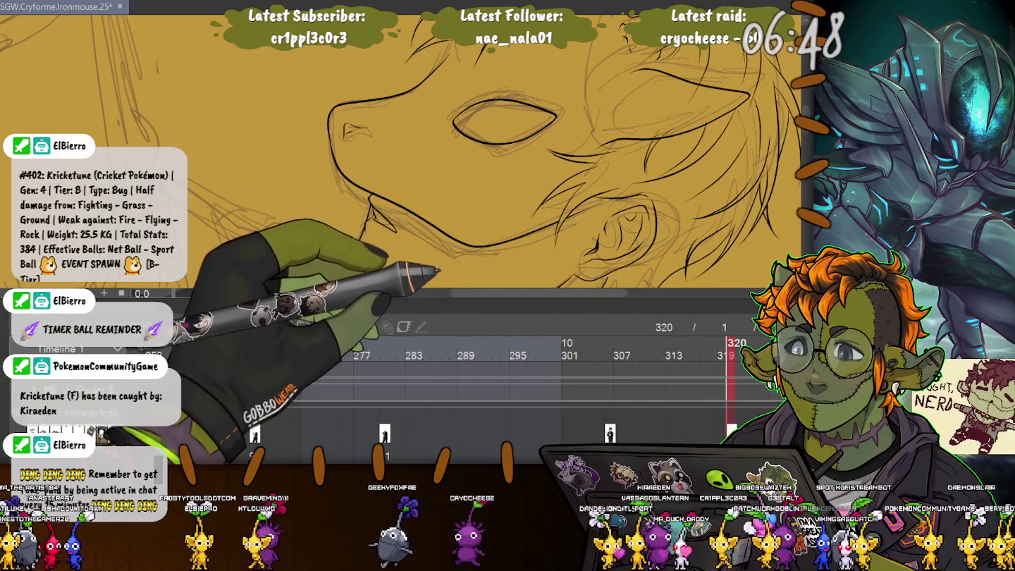
{"action": "left_click_drag", "start_coordinate": [630, 72], "coordinate": [594, 149]}
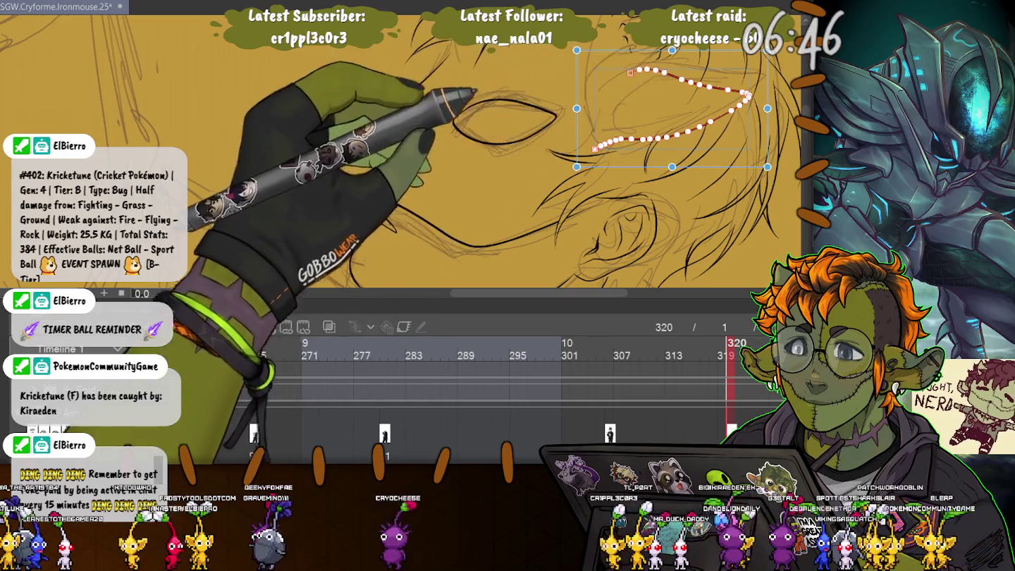
{"action": "mouse_move", "coordinate": [672, 108]}
{"action": "left_mouse_down"}
{"action": "mouse_move", "coordinate": [684, 110]}
{"action": "mouse_move", "coordinate": [577, 153]}
{"action": "left_mouse_up"}
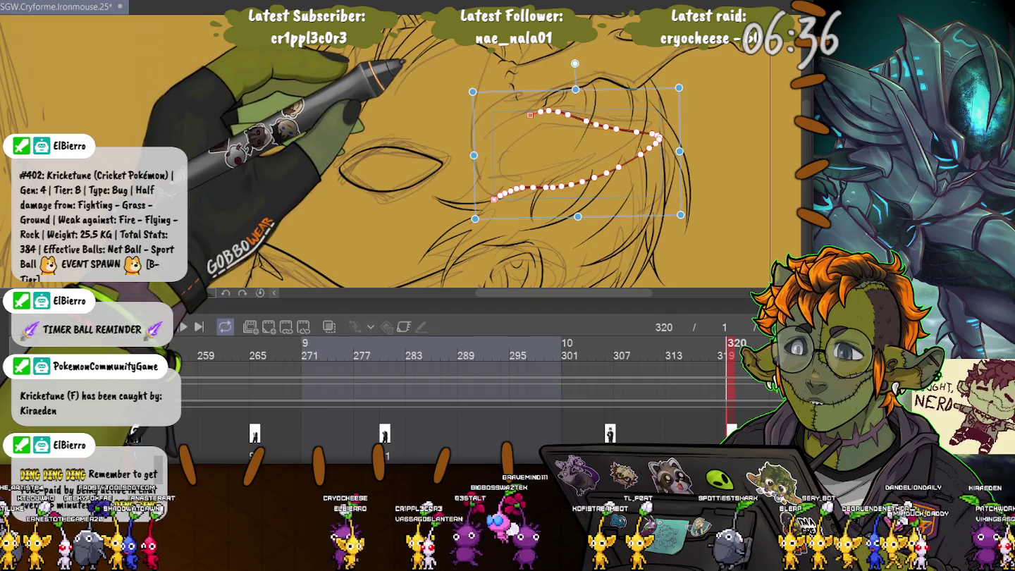
{"action": "key", "text": "p"}
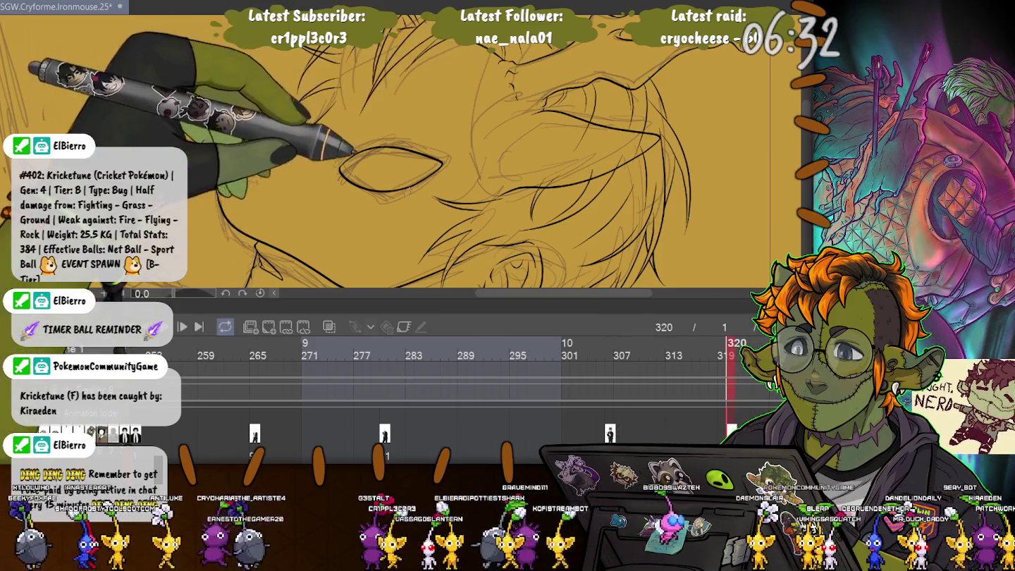
Zoom in on the ear and toggle the ink lines off and on to compare with the sketch.
{"action": "scroll", "coordinate": [388, 152], "scroll_direction": "down", "scroll_amount": 3}
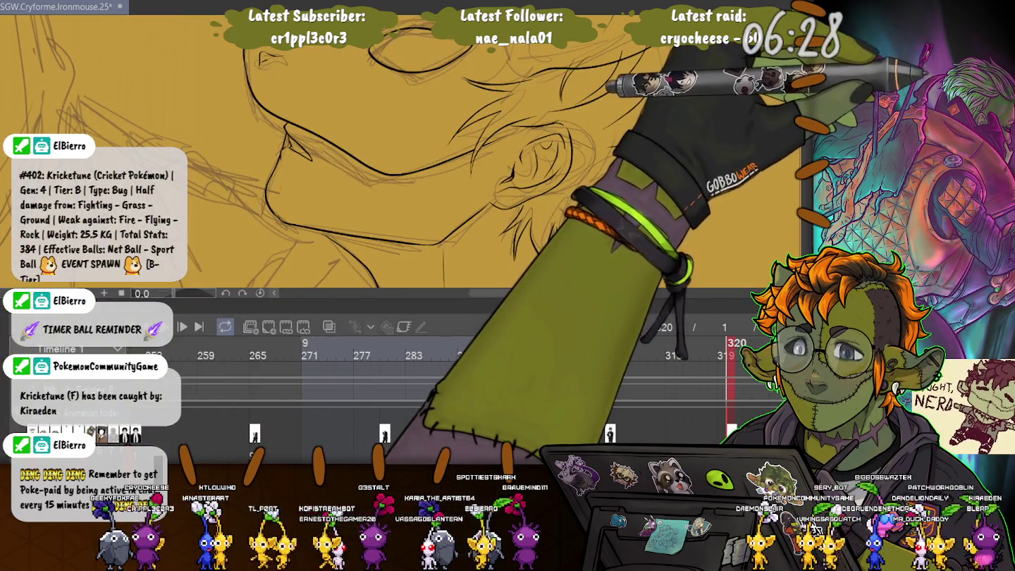
{"action": "scroll", "coordinate": [542, 156], "scroll_direction": "up", "scroll_amount": 2}
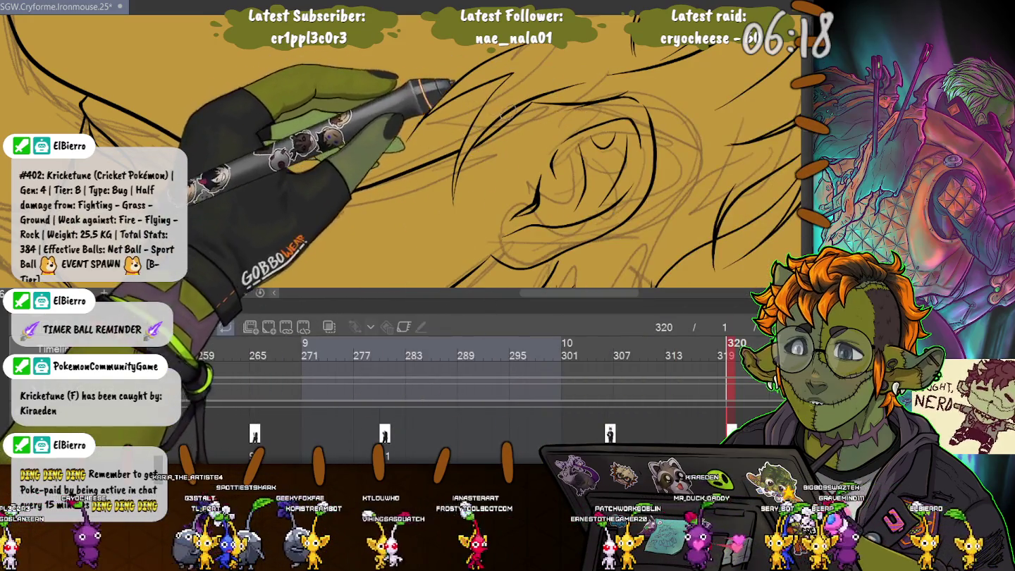
{"action": "key", "text": "ctrl+z"}
{"action": "key", "text": "ctrl+y"}
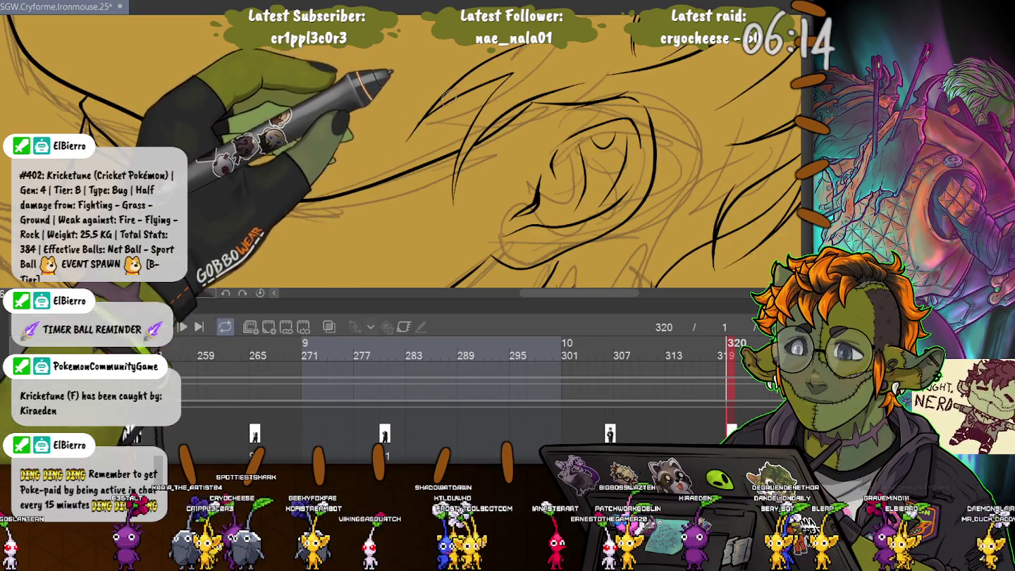
{"action": "scroll", "coordinate": [401, 148], "scroll_direction": "up", "scroll_amount": 2}
{"action": "scroll", "coordinate": [557, 200], "scroll_direction": "up", "scroll_amount": 1}
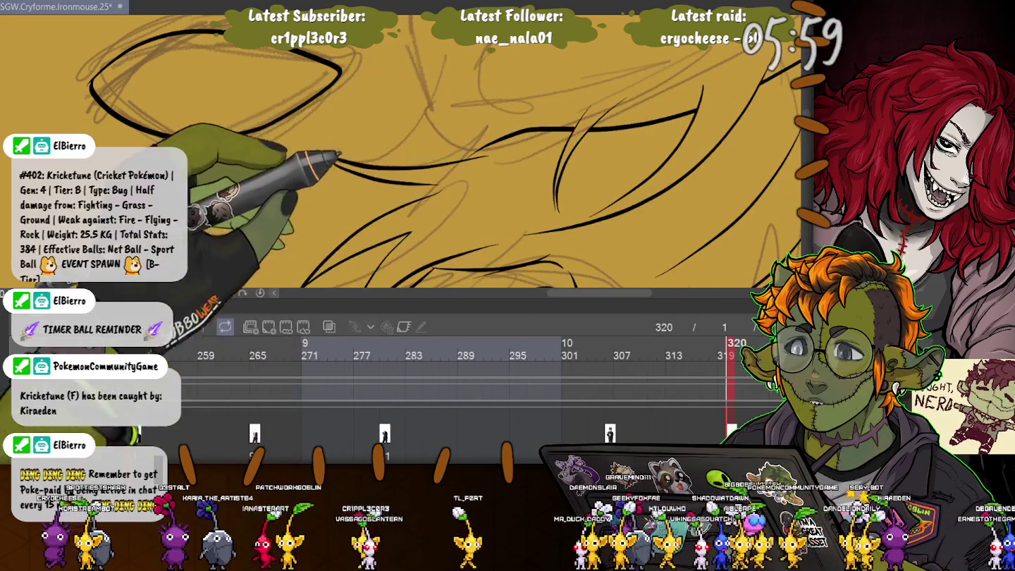
Zoom in closely on the hair and select several small stray hair strokes.
{"action": "key", "text": "ctrl+minus"}
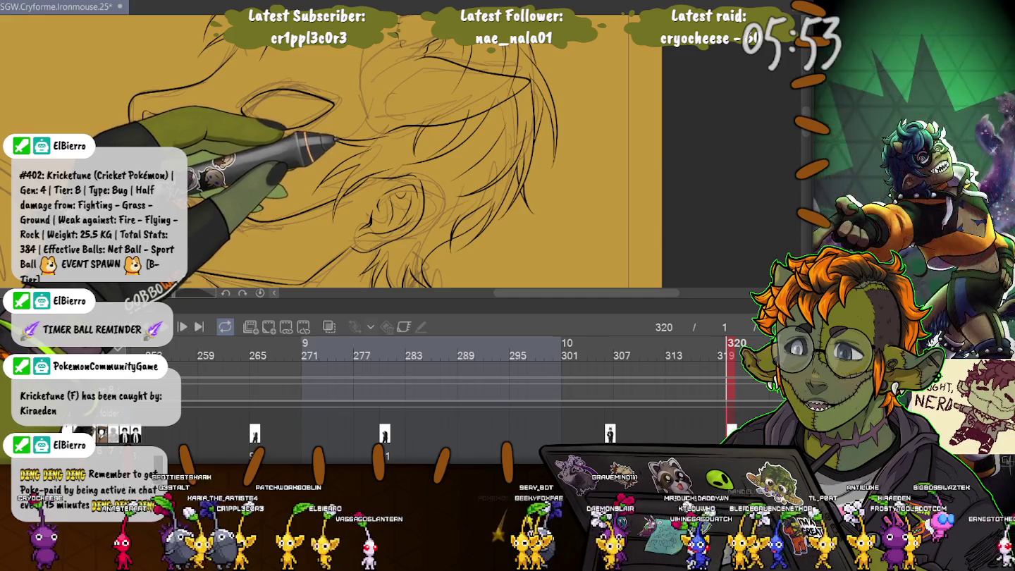
{"action": "key", "text": "ctrl+plus"}
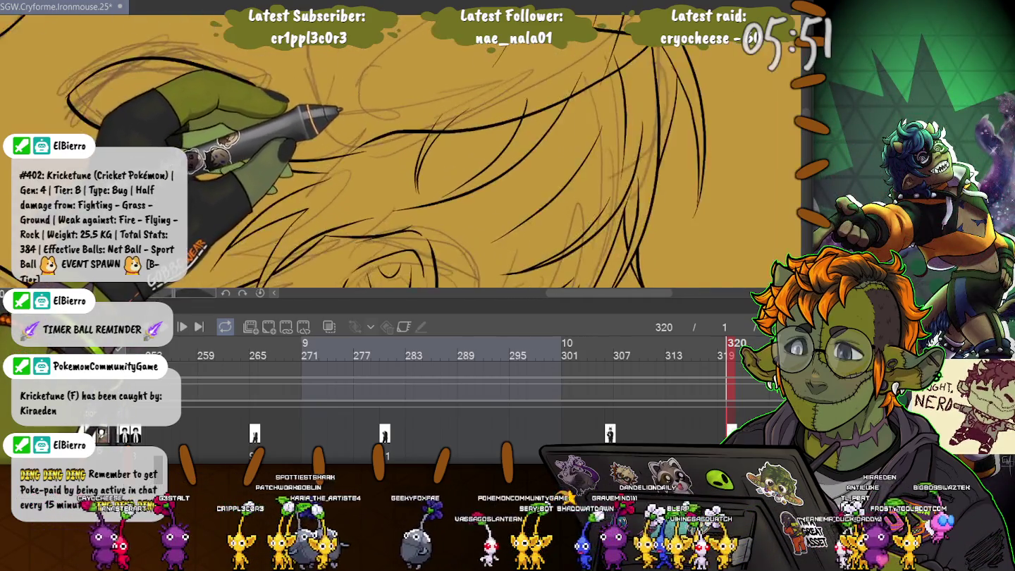
{"action": "key", "text": "ctrl+plus"}
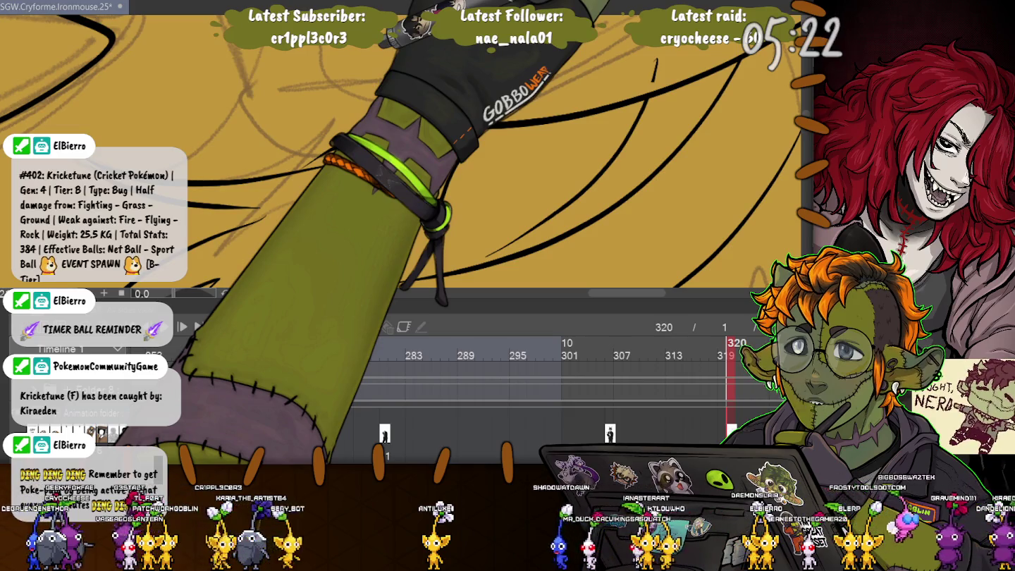
{"action": "left_click", "coordinate": [653, 70]}
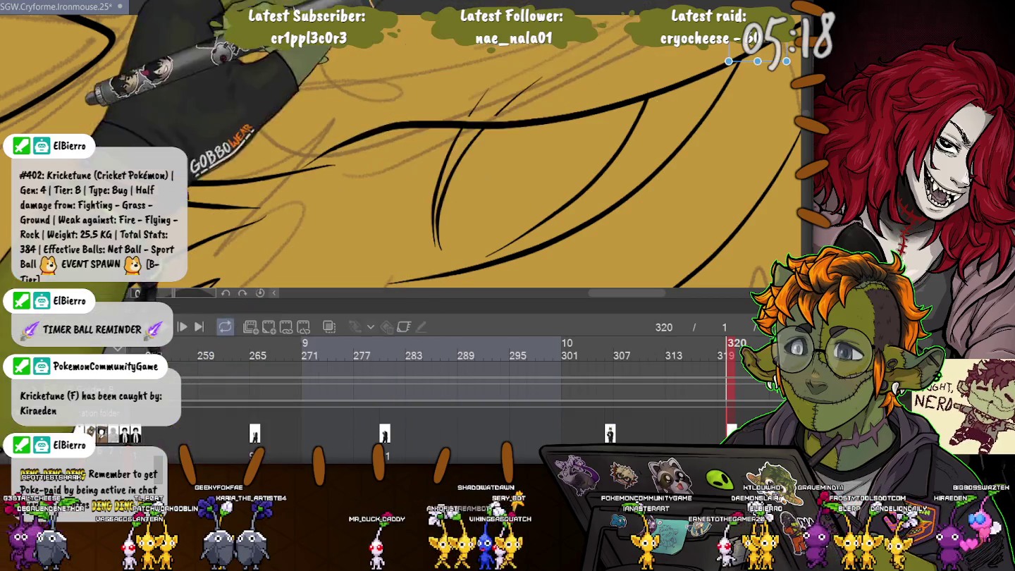
{"action": "left_click", "coordinate": [758, 61]}
{"action": "left_click", "coordinate": [478, 102]}
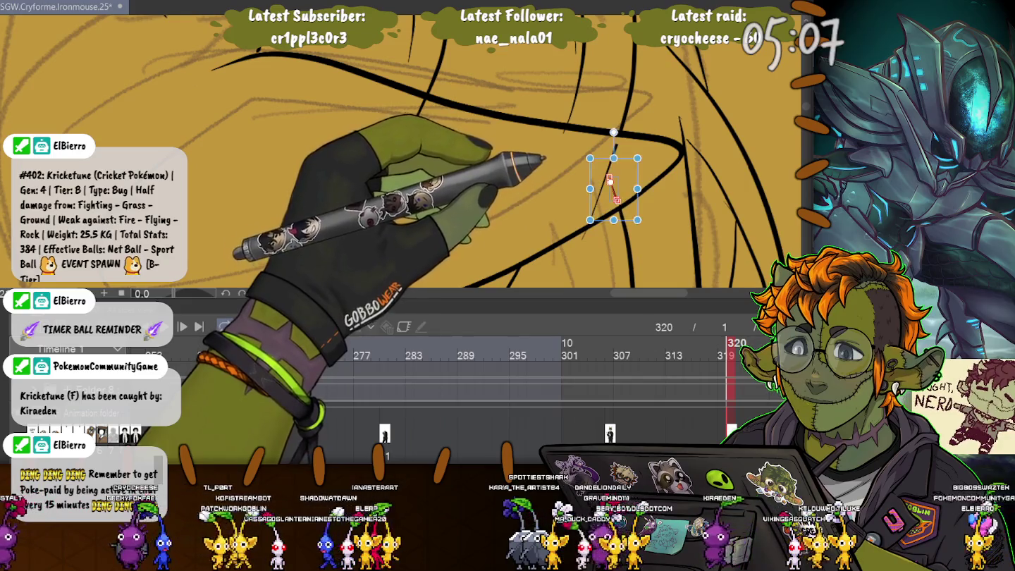
Select the upper and lower hair strokes, check the sketch beneath the ink, then zoom out.
{"action": "left_click", "coordinate": [577, 81]}
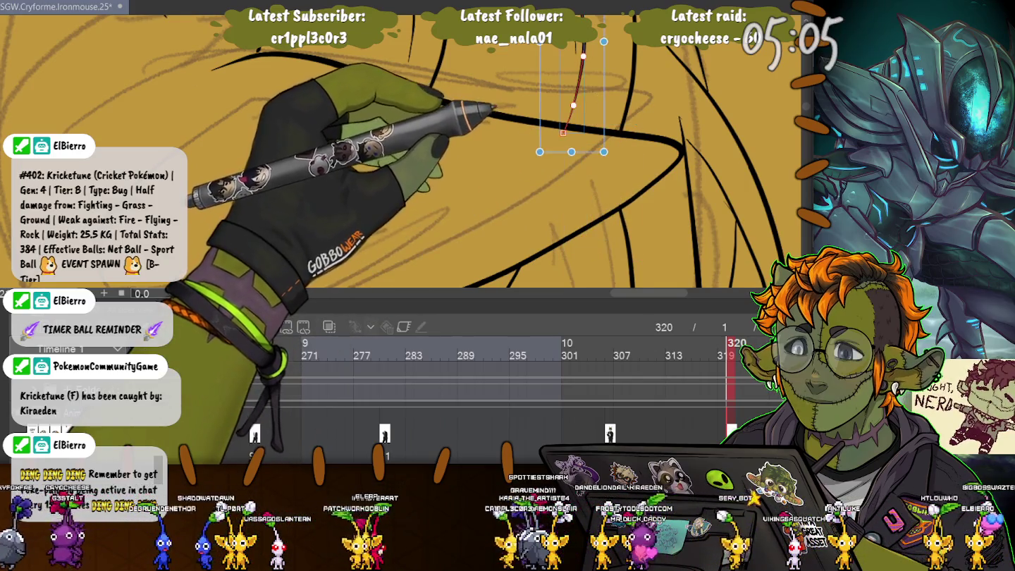
{"action": "left_click", "coordinate": [626, 240]}
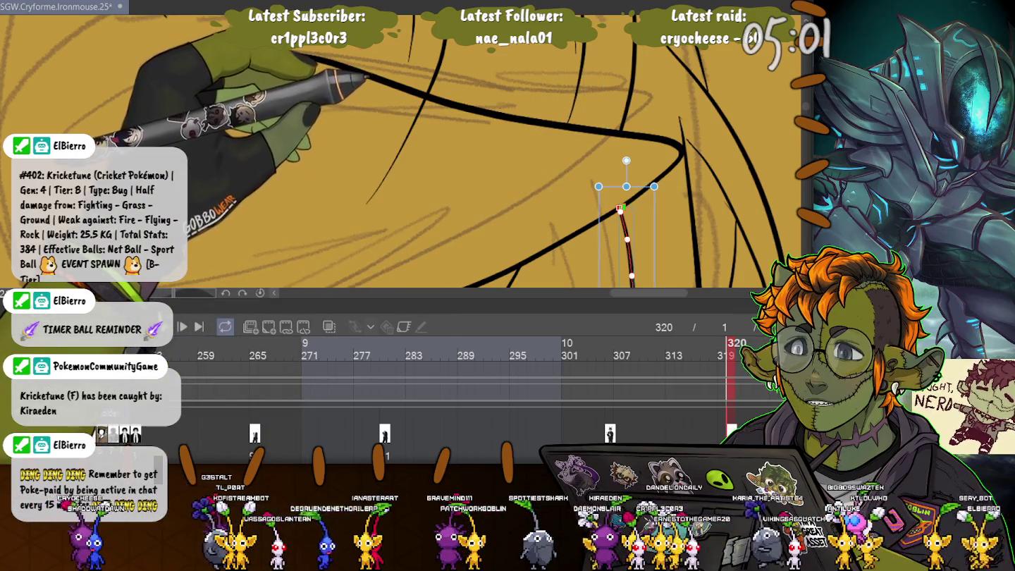
{"action": "key", "text": "Delete"}
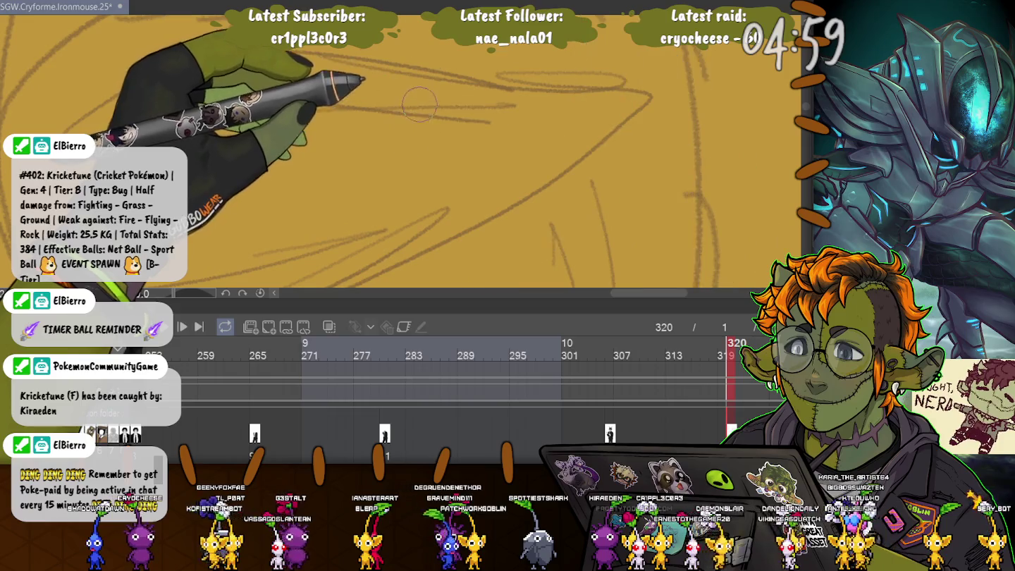
{"action": "key", "text": "ctrl+z"}
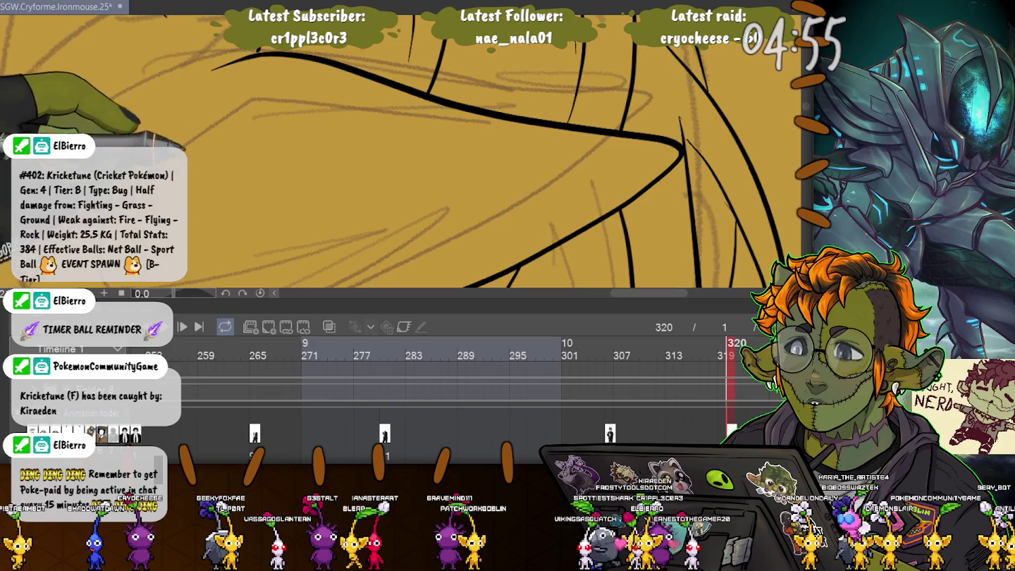
{"action": "key", "text": "ctrl+minus"}
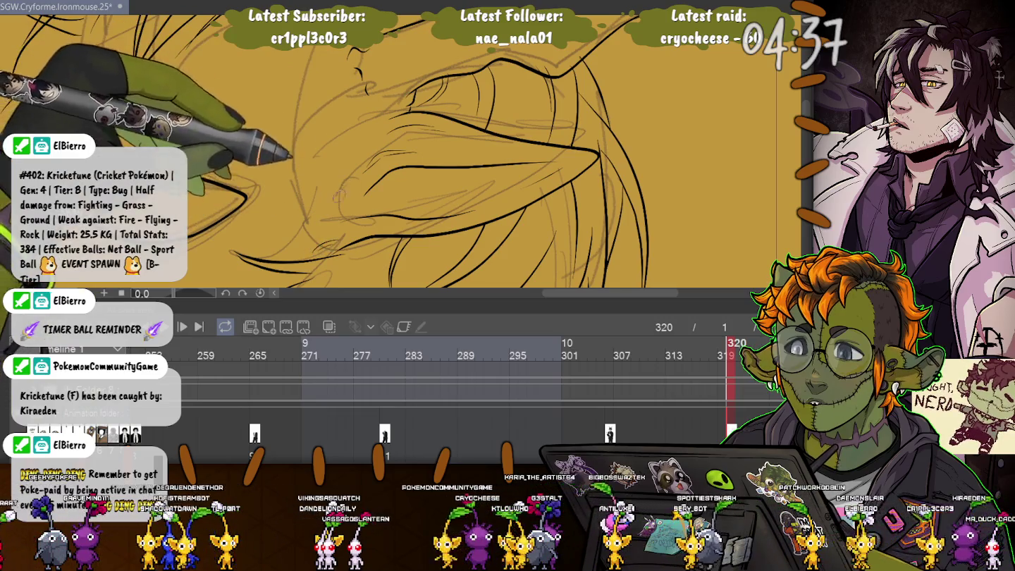
Flip between coloured frame 306 and frame 320 while framing the mask's eye area.
{"action": "key", "text": "ctrl+Left"}
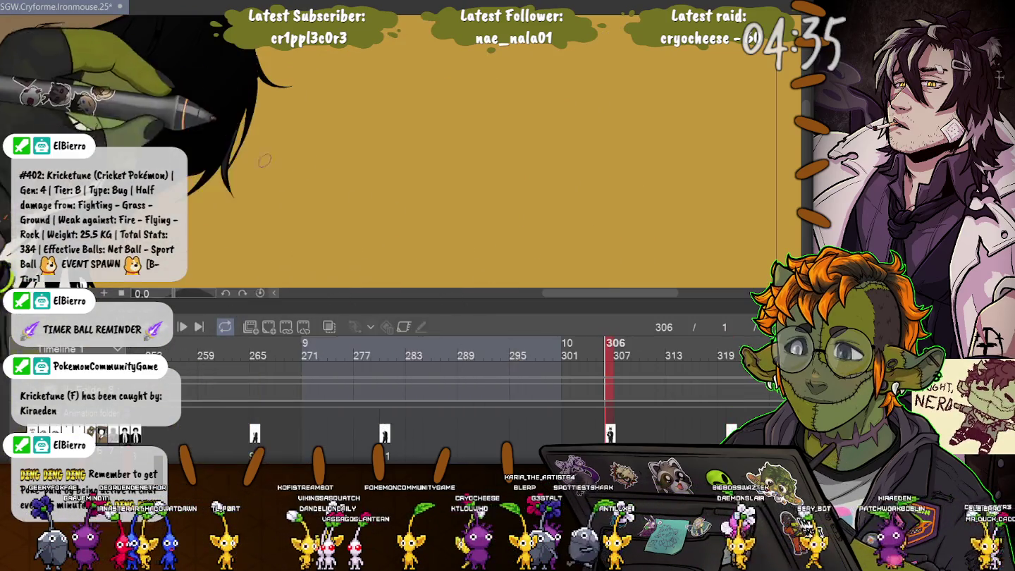
{"action": "key", "text": "ctrl+Right"}
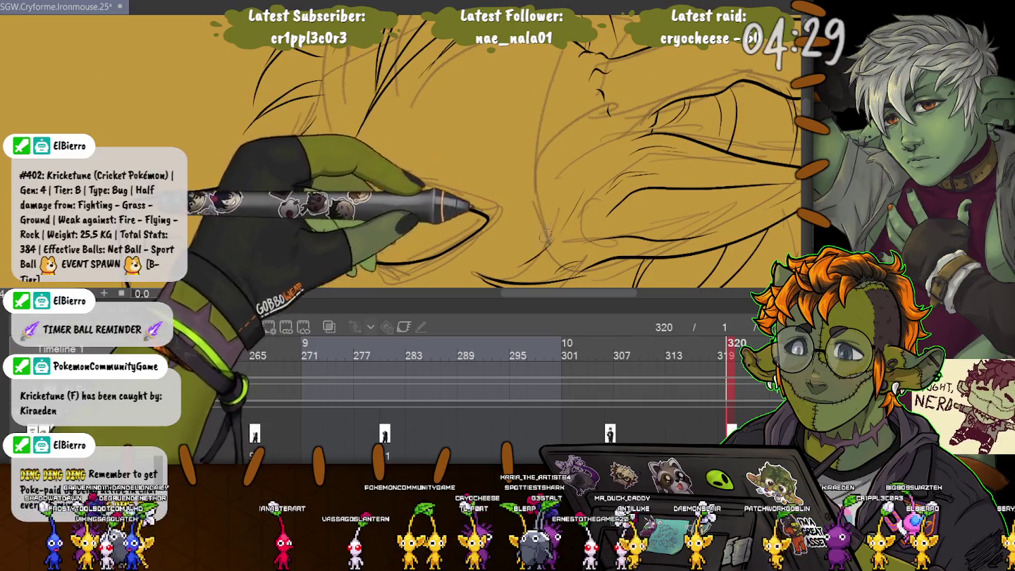
{"action": "left_click_drag", "start_coordinate": [423, 213], "coordinate": [391, 117]}
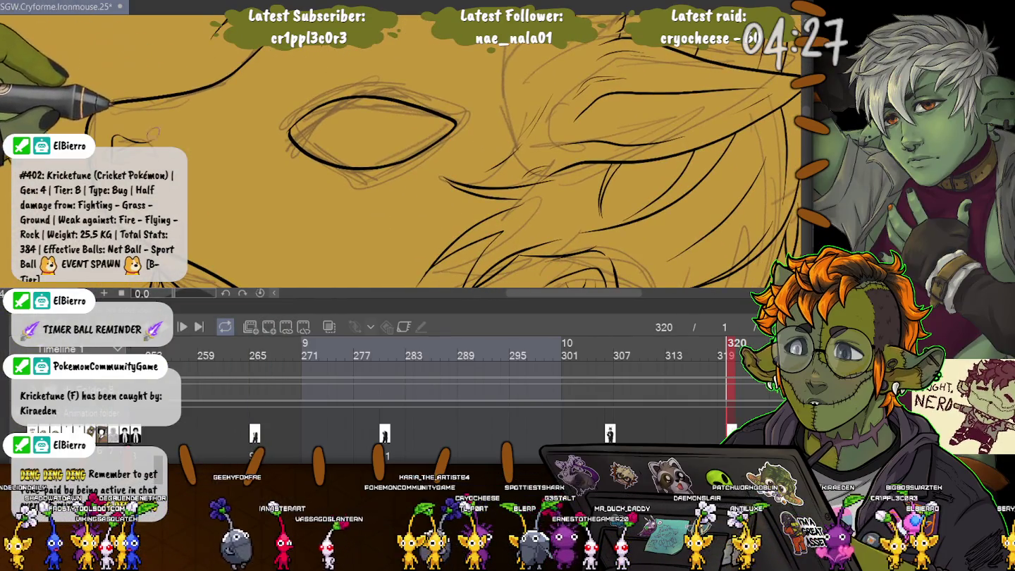
{"action": "scroll", "coordinate": [395, 149], "scroll_direction": "down", "scroll_amount": 3}
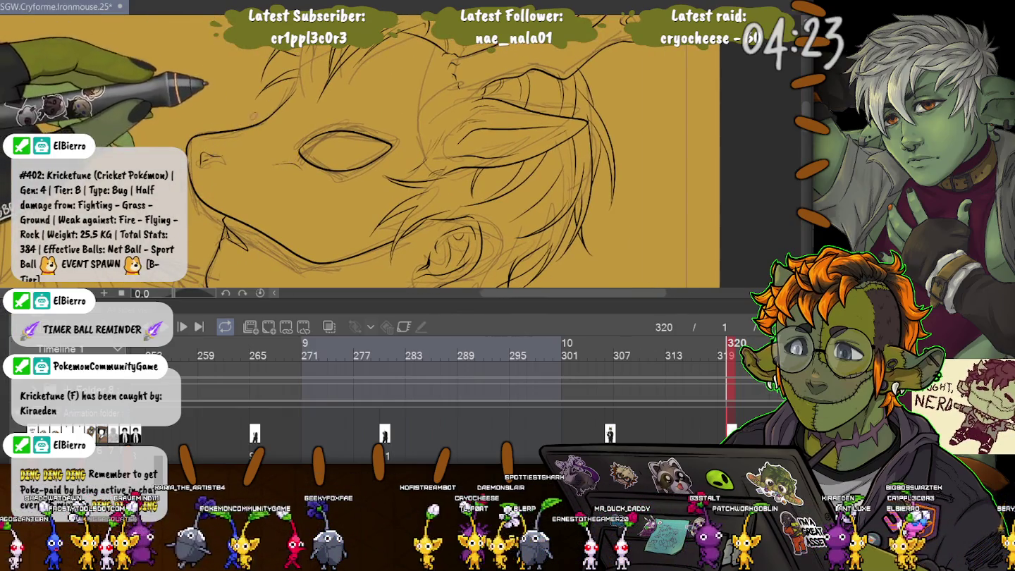
{"action": "left_click", "coordinate": [611, 346]}
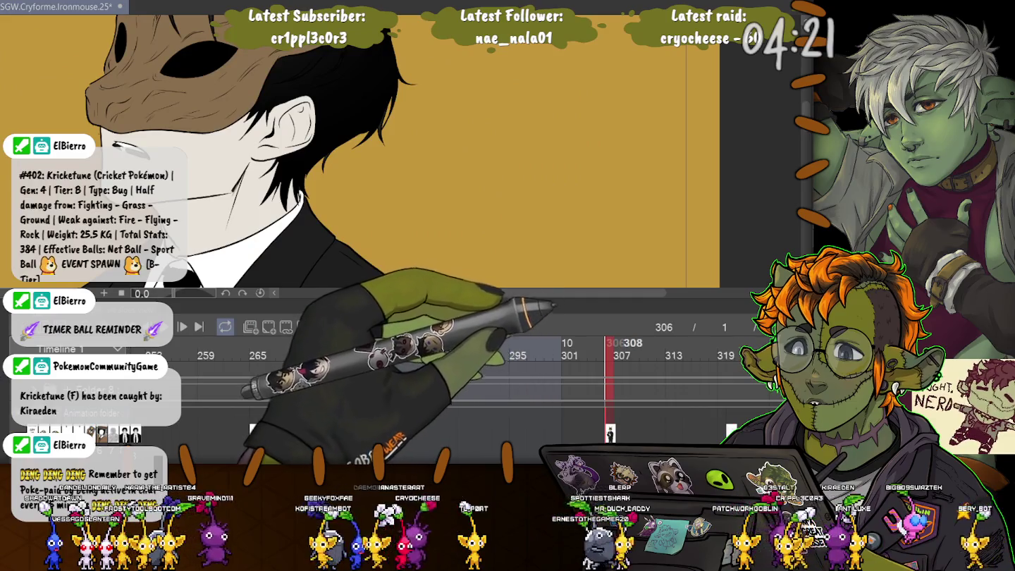
{"action": "left_click", "coordinate": [731, 346]}
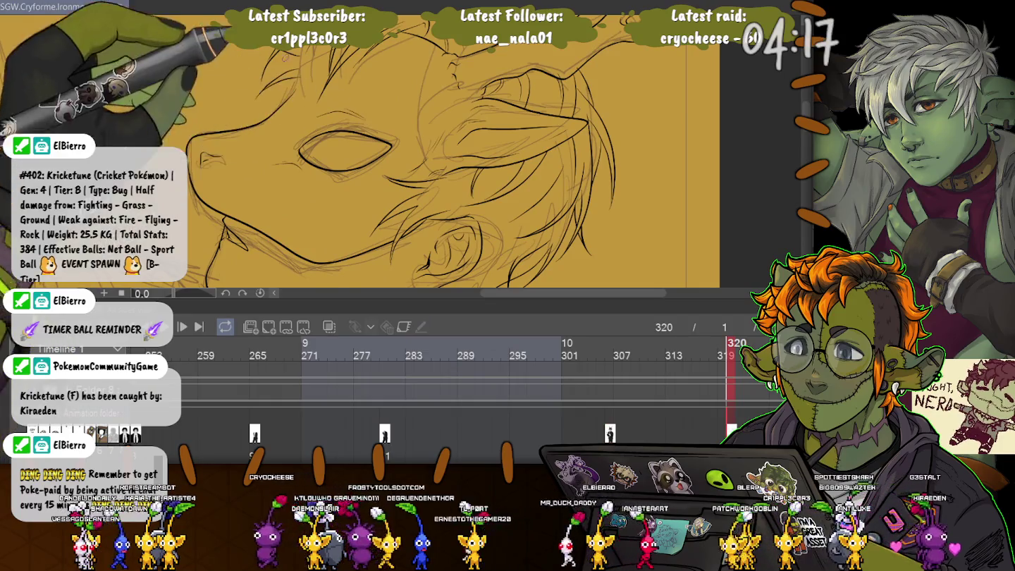
{"action": "left_click", "coordinate": [611, 345]}
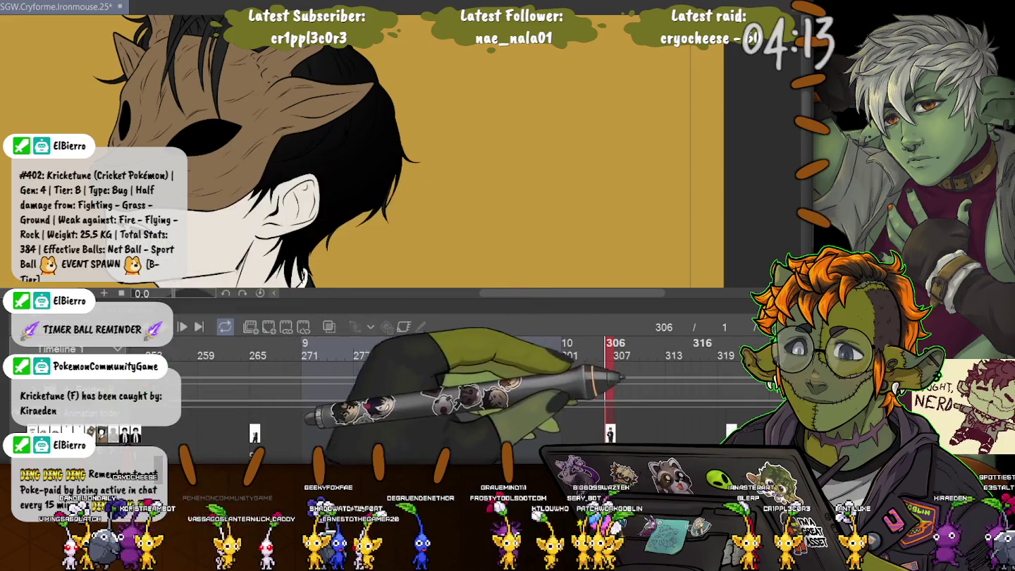
{"action": "left_click", "coordinate": [731, 353]}
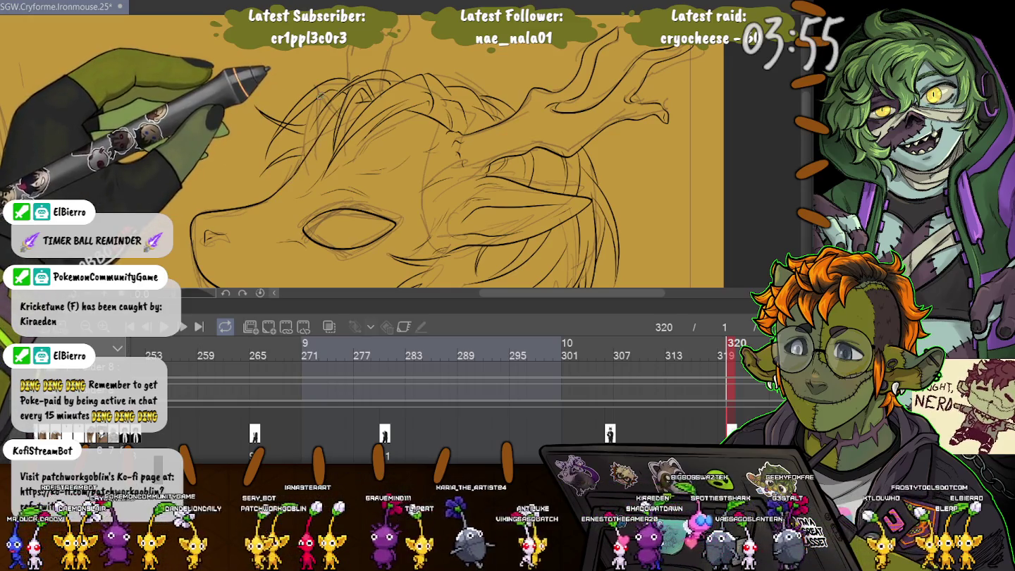
Pan to the mask top and antlers, check frame 306, then bring the snout into view.
{"action": "left_click_drag", "start_coordinate": [422, 151], "coordinate": [456, 70]}
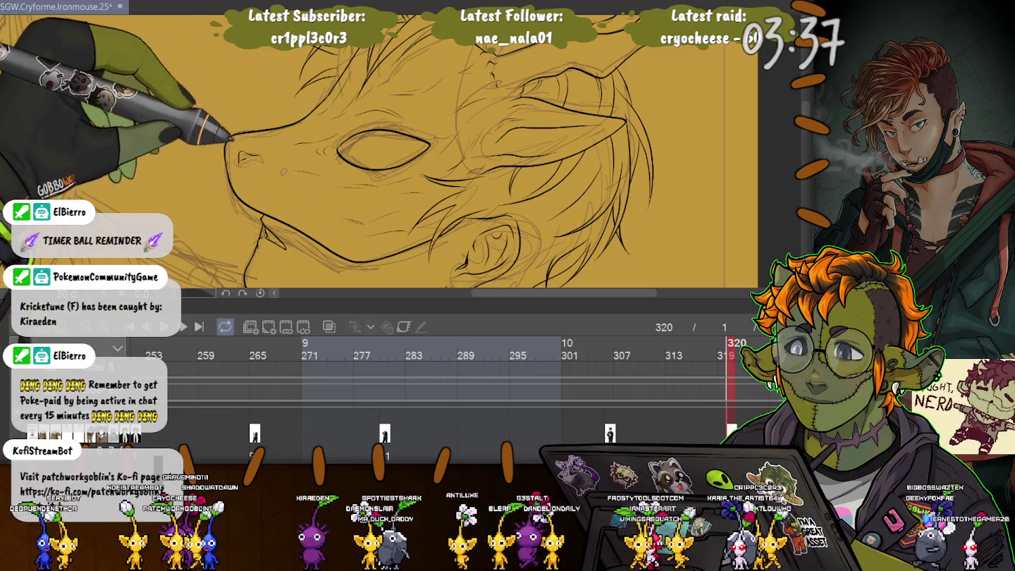
{"action": "left_click_drag", "start_coordinate": [601, 346], "coordinate": [732, 345]}
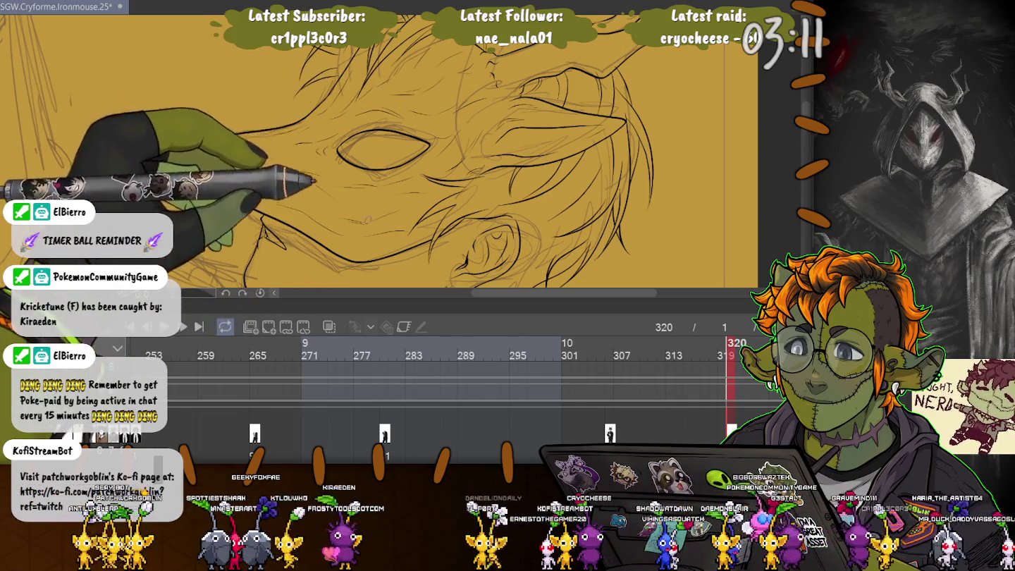
{"action": "left_click_drag", "start_coordinate": [385, 148], "coordinate": [381, 208]}
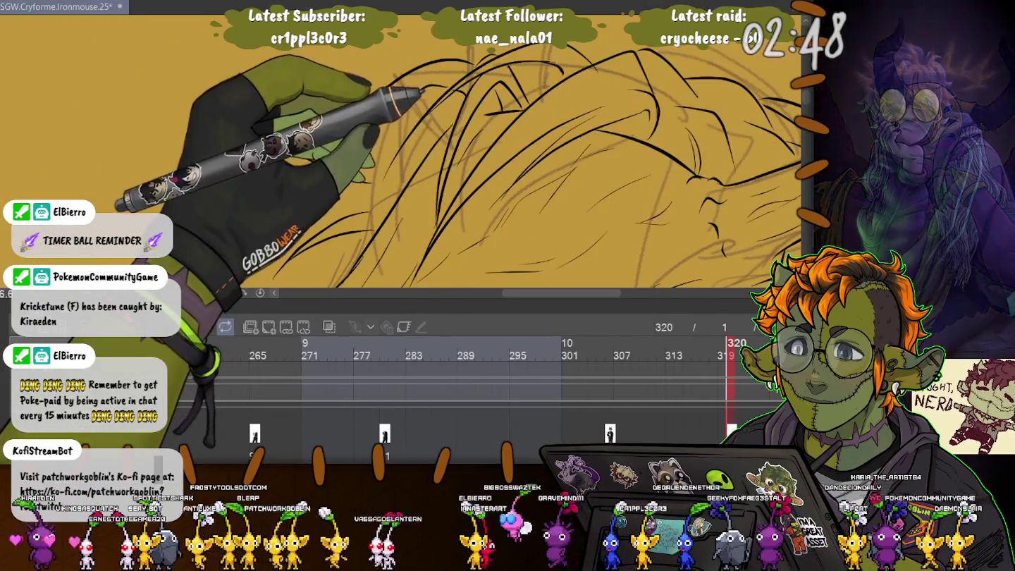
Delete a stray short hair stroke after undoing a trial stretch of it.
{"action": "left_click", "coordinate": [503, 111]}
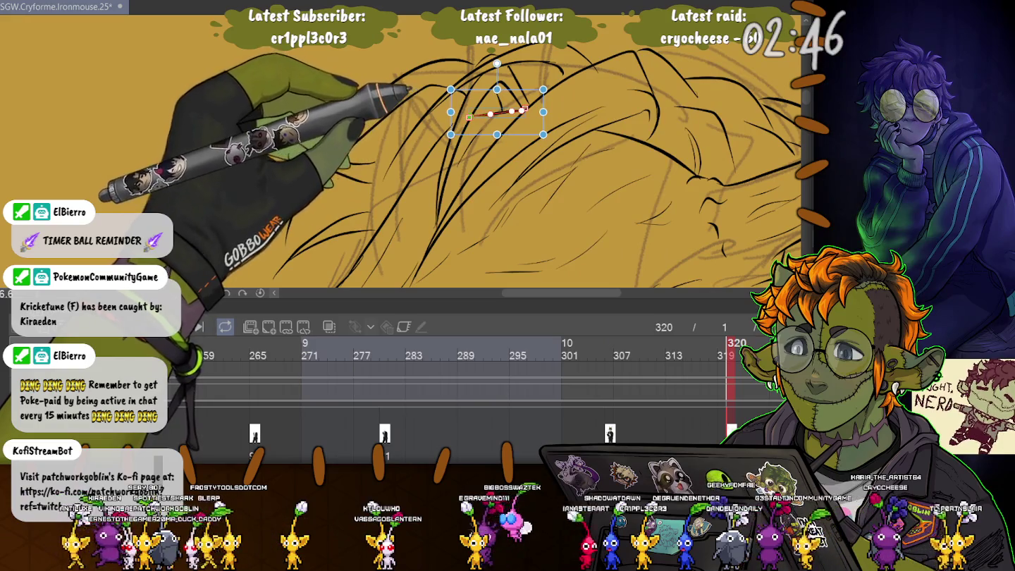
{"action": "left_click_drag", "start_coordinate": [524, 108], "coordinate": [339, 285]}
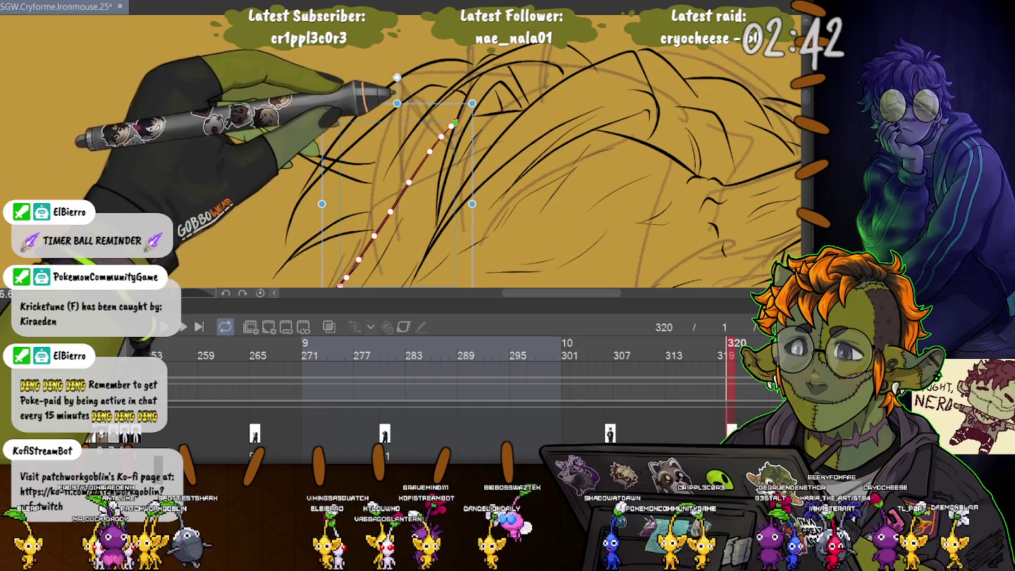
{"action": "key", "text": "ctrl+z"}
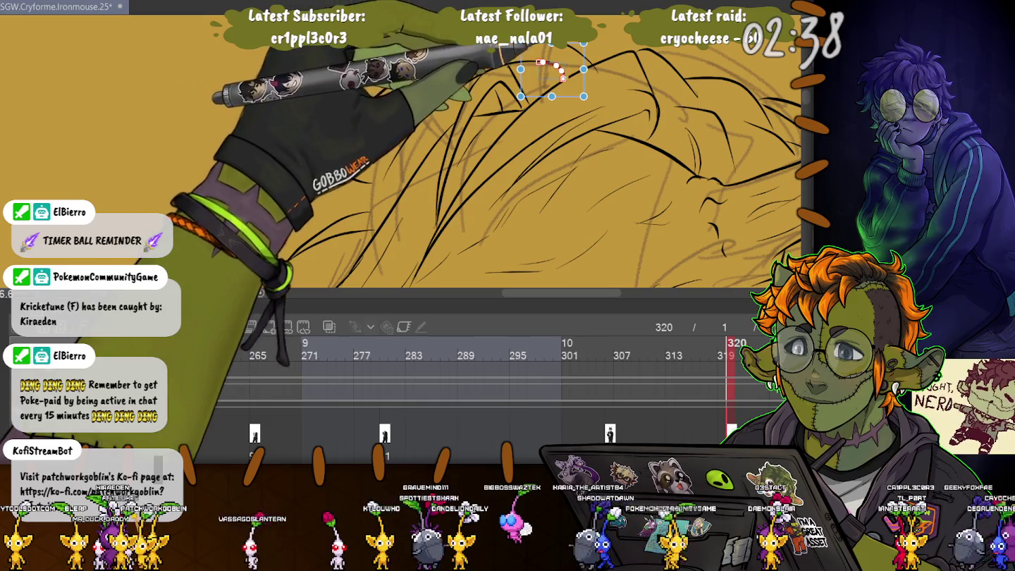
{"action": "key", "text": "Delete"}
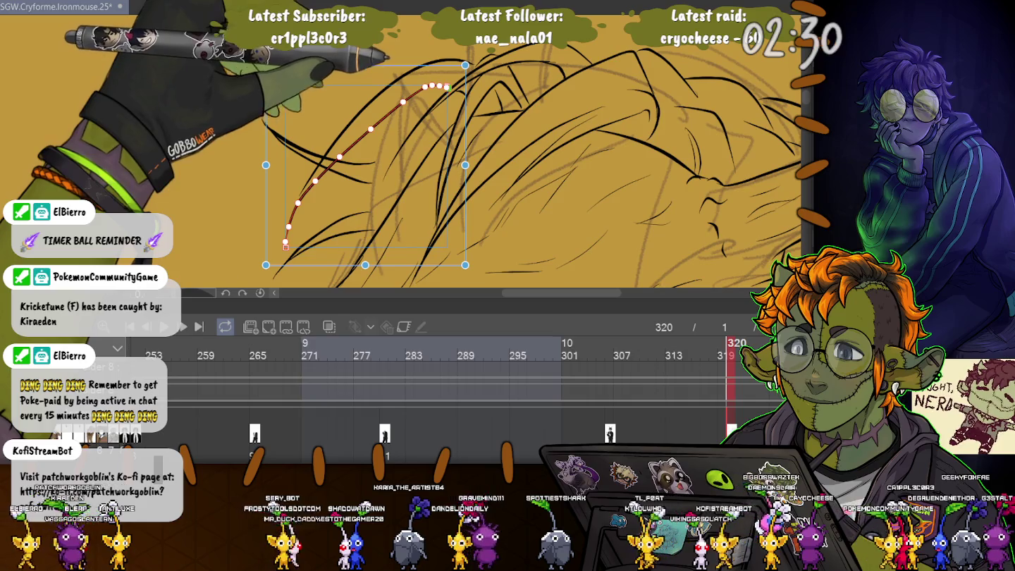
Select other short hair curves up close, then zoom out and pan to show more hair.
{"action": "left_click", "coordinate": [450, 140]}
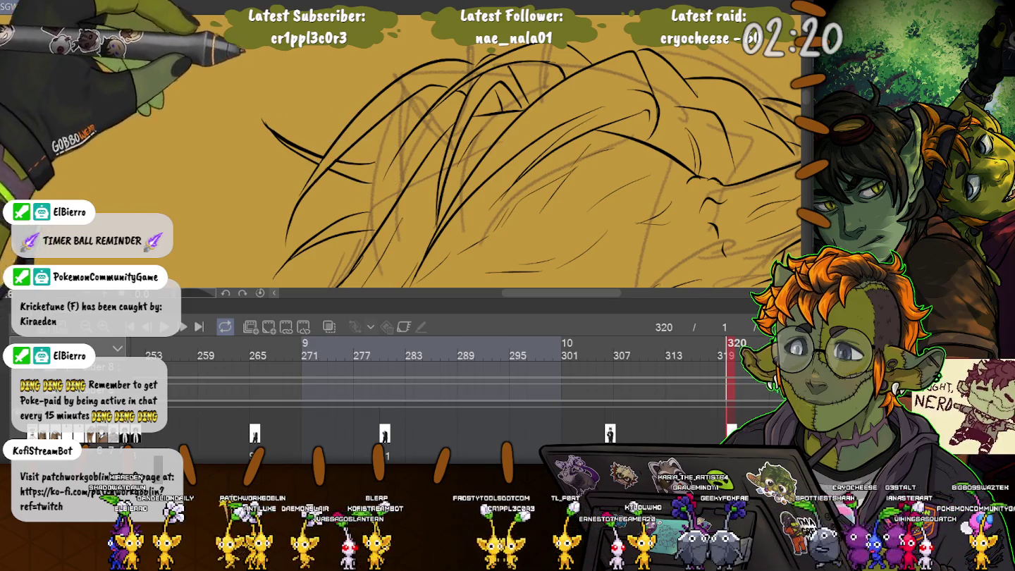
{"action": "scroll", "coordinate": [395, 148], "scroll_direction": "up", "scroll_amount": 5}
{"action": "left_click", "coordinate": [395, 151]}
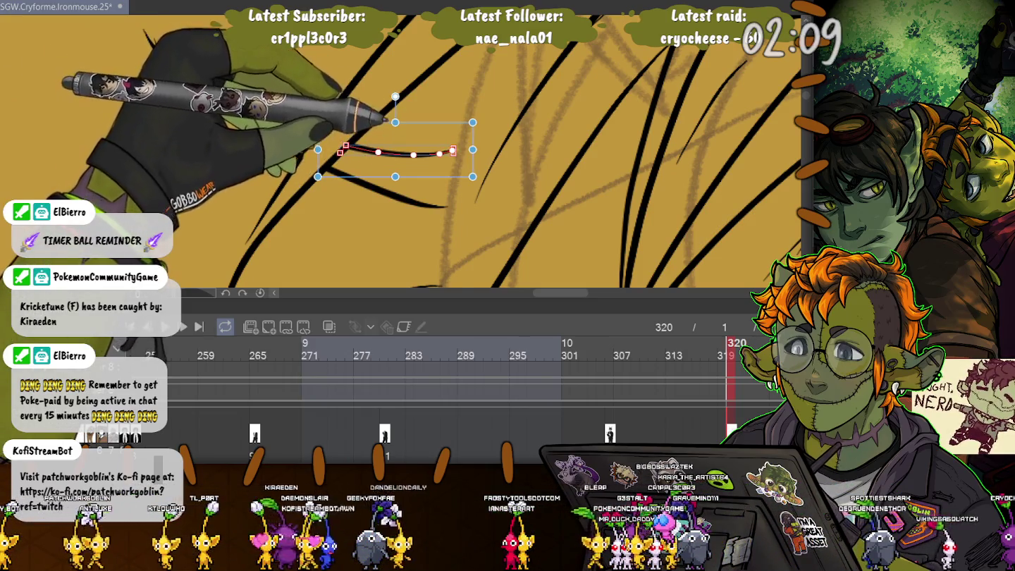
{"action": "scroll", "coordinate": [259, 67], "scroll_direction": "down", "scroll_amount": 2}
{"action": "scroll", "coordinate": [258, 68], "scroll_direction": "down", "scroll_amount": 2}
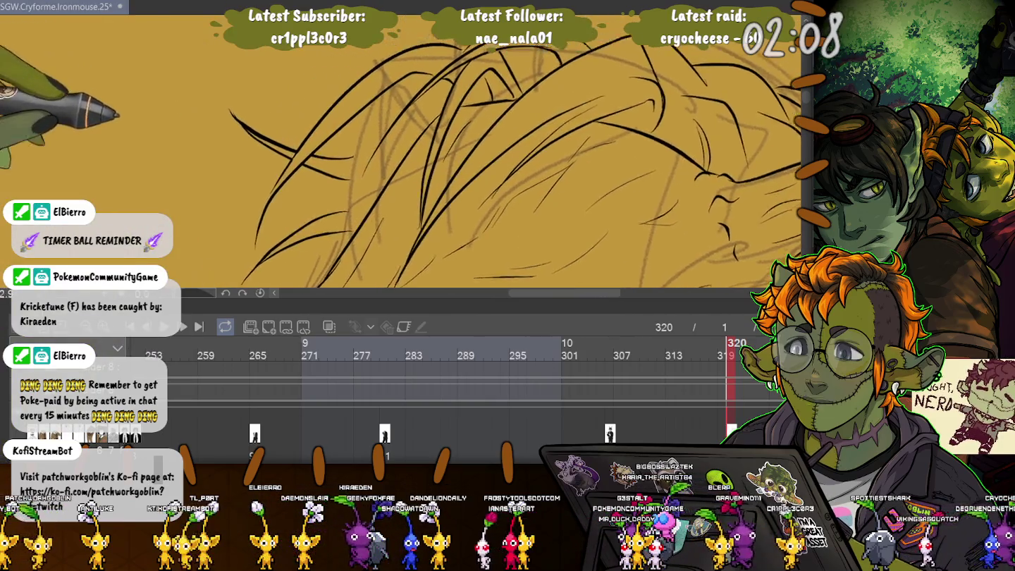
{"action": "scroll", "coordinate": [259, 67], "scroll_direction": "down", "scroll_amount": 2}
{"action": "scroll", "coordinate": [259, 67], "scroll_direction": "down", "scroll_amount": 1}
{"action": "scroll", "coordinate": [403, 151], "scroll_direction": "down", "scroll_amount": 1}
{"action": "scroll", "coordinate": [402, 151], "scroll_direction": "down", "scroll_amount": 1}
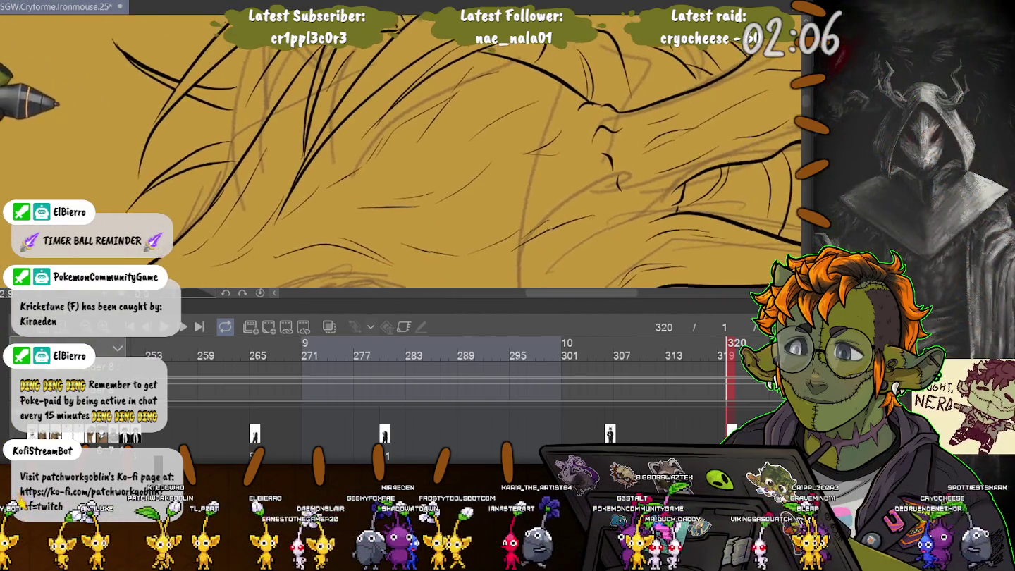
{"action": "scroll", "coordinate": [403, 152], "scroll_direction": "down", "scroll_amount": 1}
{"action": "scroll", "coordinate": [402, 152], "scroll_direction": "down", "scroll_amount": 1}
{"action": "left_click_drag", "start_coordinate": [161, 129], "coordinate": [242, 117]}
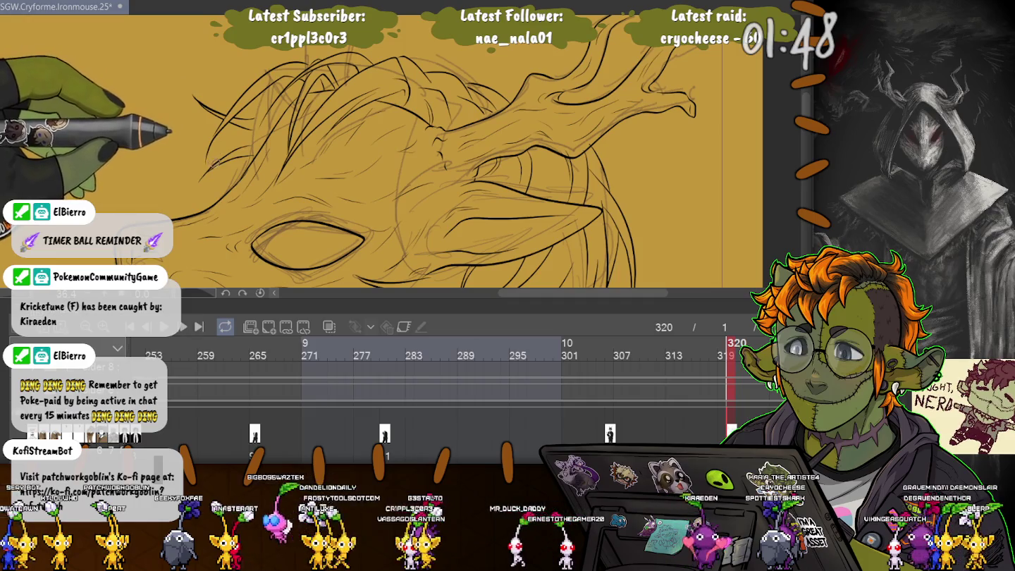
Zoom in and draw a new tapered black stroke through the hair.
{"action": "scroll", "coordinate": [252, 144], "scroll_direction": "up", "scroll_amount": 3}
{"action": "scroll", "coordinate": [282, 127], "scroll_direction": "up", "scroll_amount": 3}
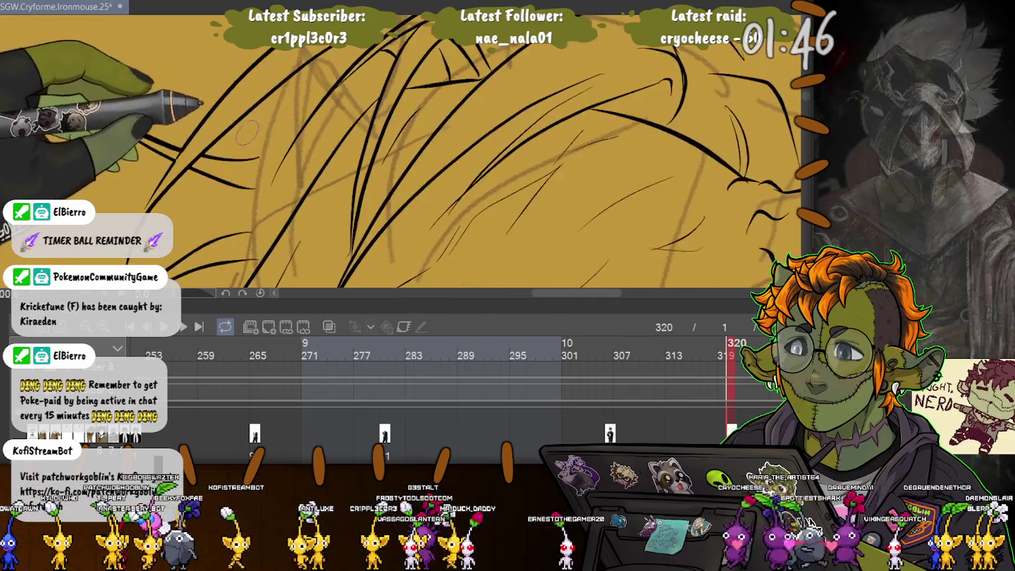
{"action": "scroll", "coordinate": [310, 116], "scroll_direction": "up", "scroll_amount": 3}
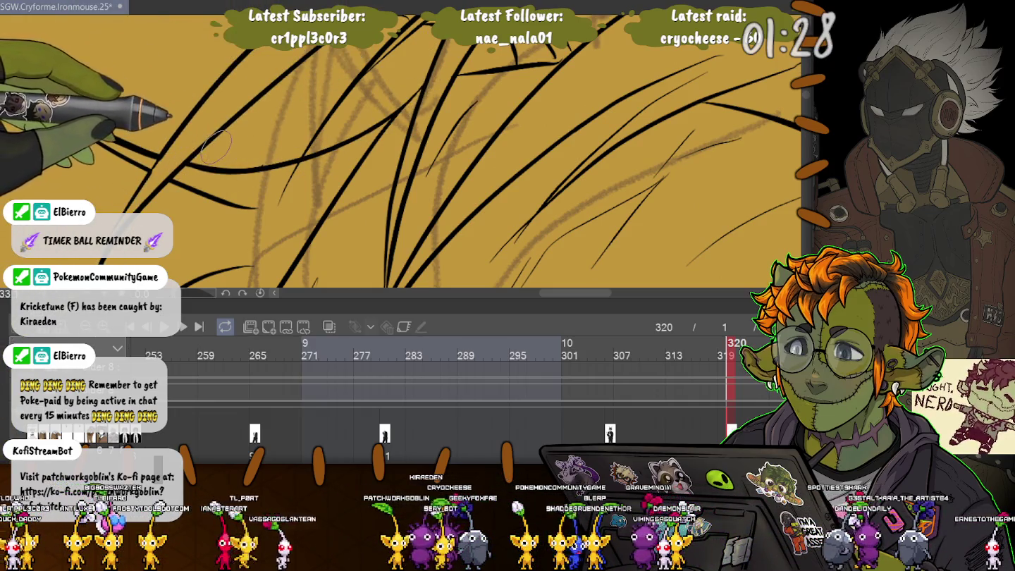
{"action": "left_click_drag", "start_coordinate": [342, 189], "coordinate": [200, 185]}
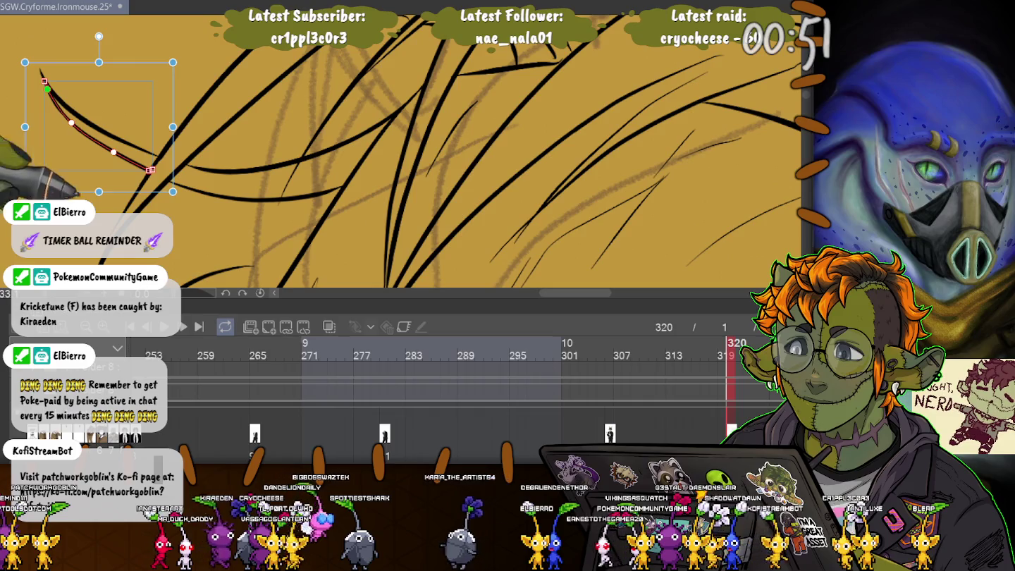
Select the long diagonal and arched hair strokes for editing, tilting the view slightly clockwise.
{"action": "key", "text": "ctrl+minus"}
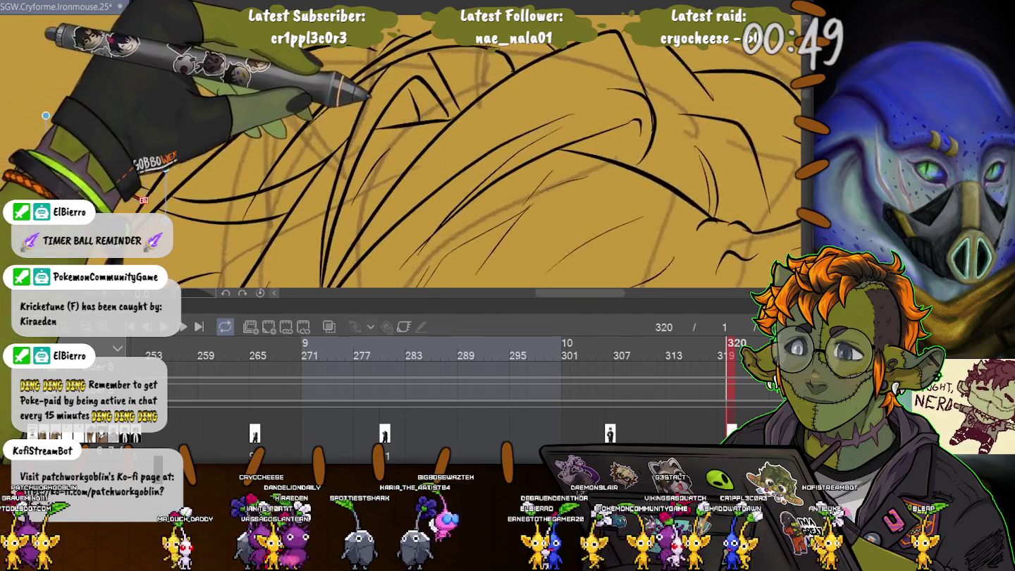
{"action": "key", "text": "ctrl+plus"}
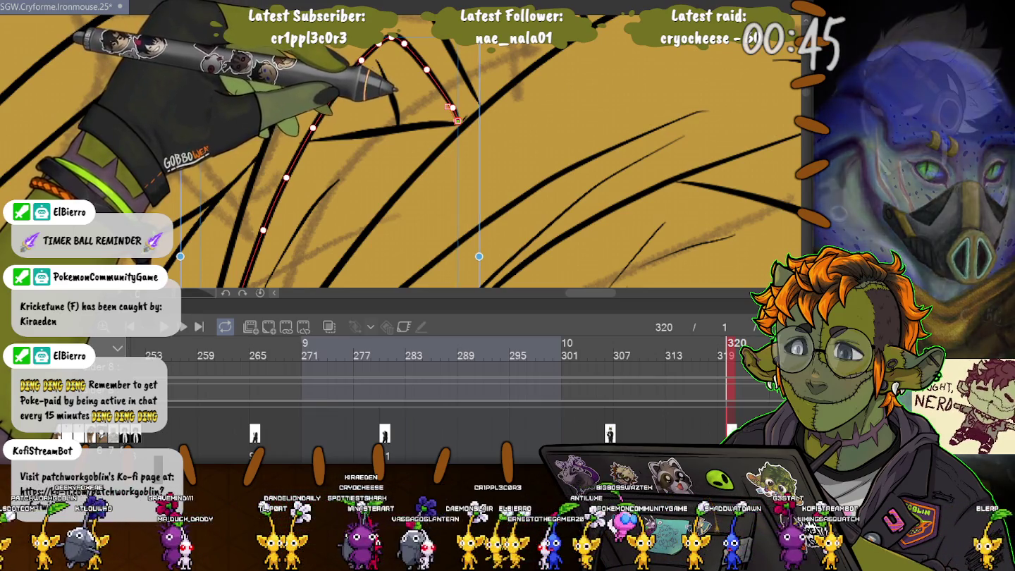
{"action": "left_click", "coordinate": [464, 124]}
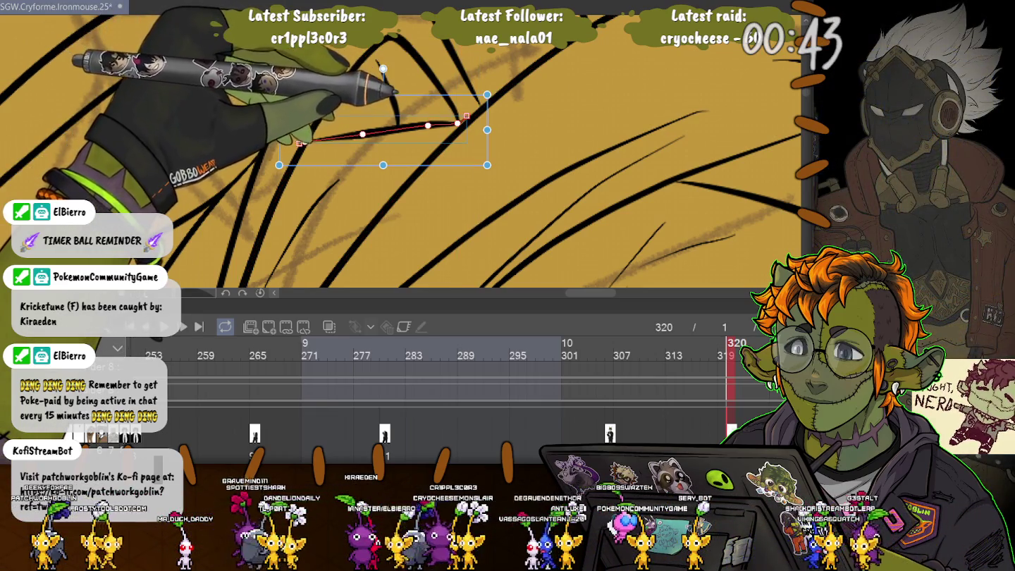
{"action": "left_click", "coordinate": [452, 107]}
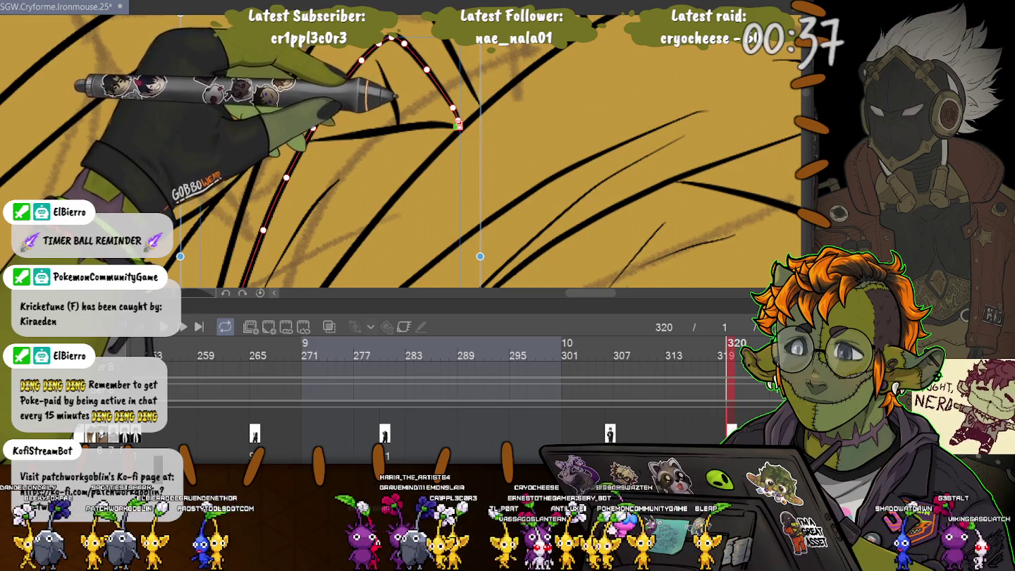
{"action": "left_click_drag", "start_coordinate": [557, 29], "coordinate": [577, 45]}
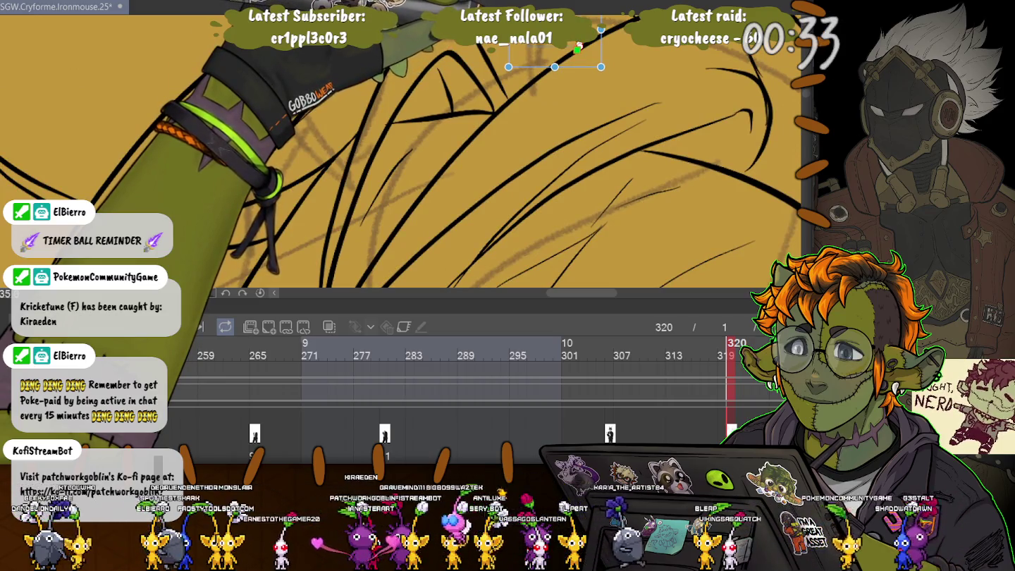
Delete two middle control points from the upper-right hair line on frame 320 with the Object tool.
{"action": "scroll", "coordinate": [579, 47], "scroll_direction": "down", "scroll_amount": 5}
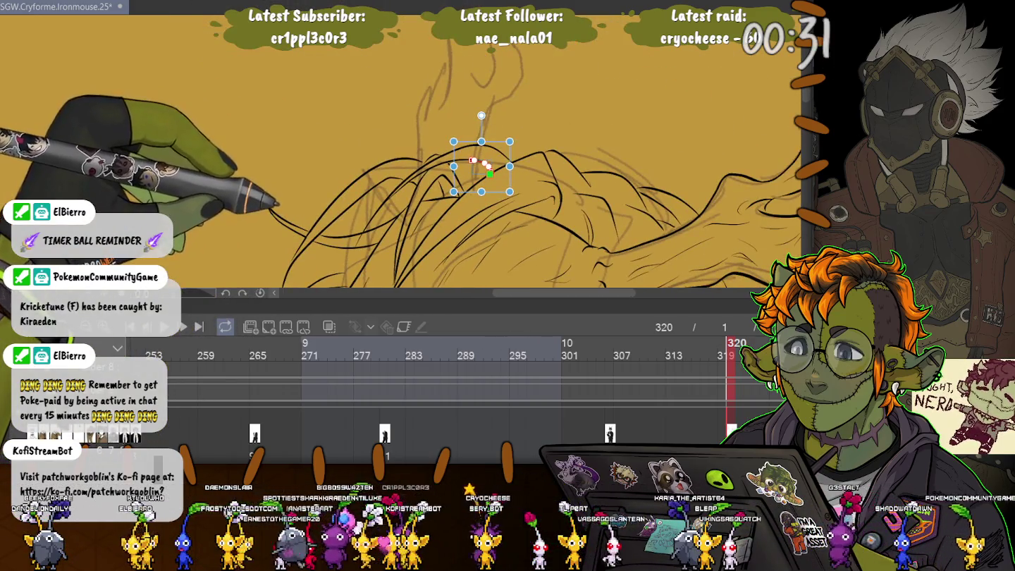
{"action": "scroll", "coordinate": [465, 168], "scroll_direction": "up", "scroll_amount": 2}
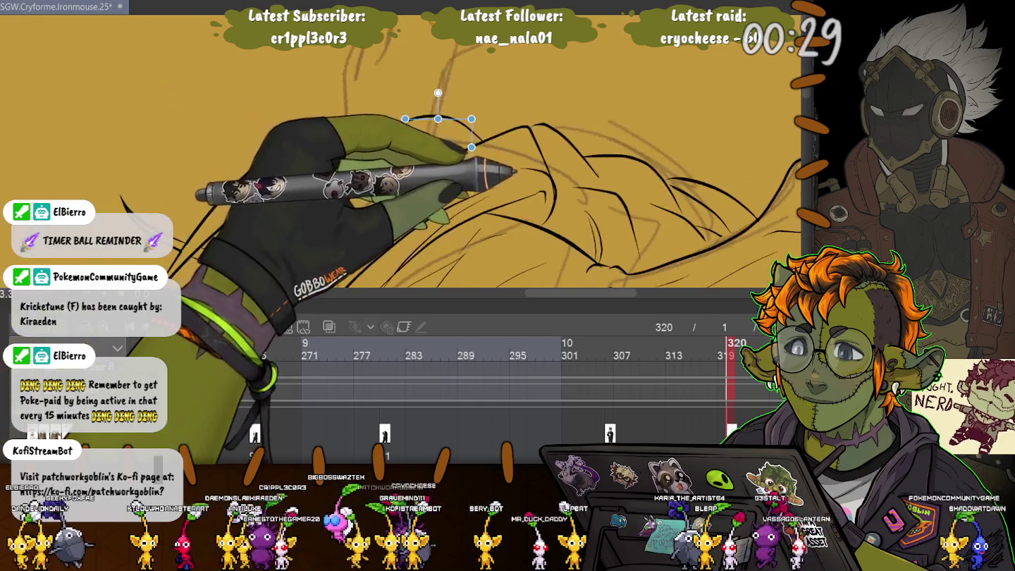
{"action": "scroll", "coordinate": [465, 170], "scroll_direction": "up", "scroll_amount": 2}
{"action": "scroll", "coordinate": [464, 169], "scroll_direction": "up", "scroll_amount": 1}
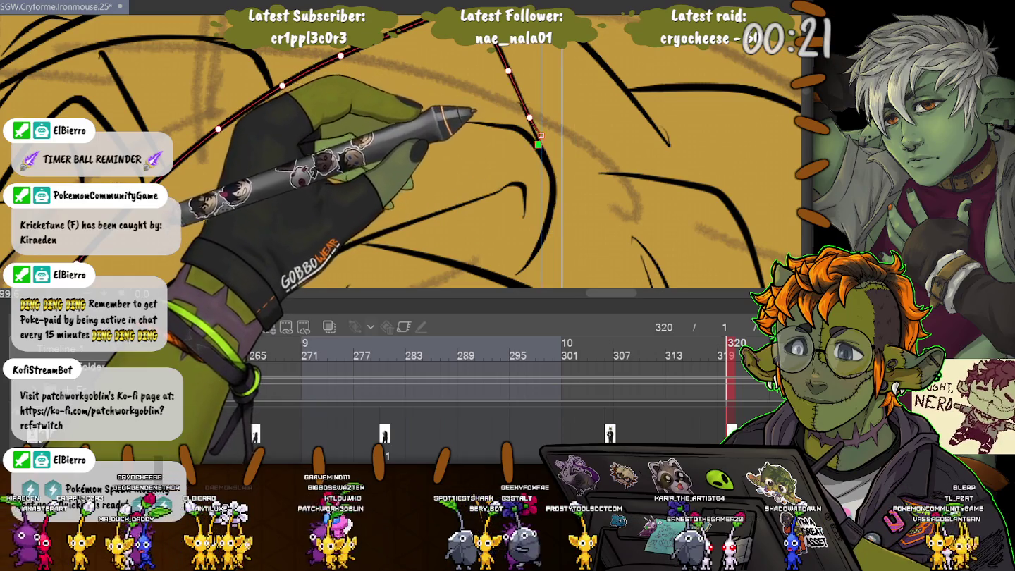
{"action": "left_click", "coordinate": [522, 102]}
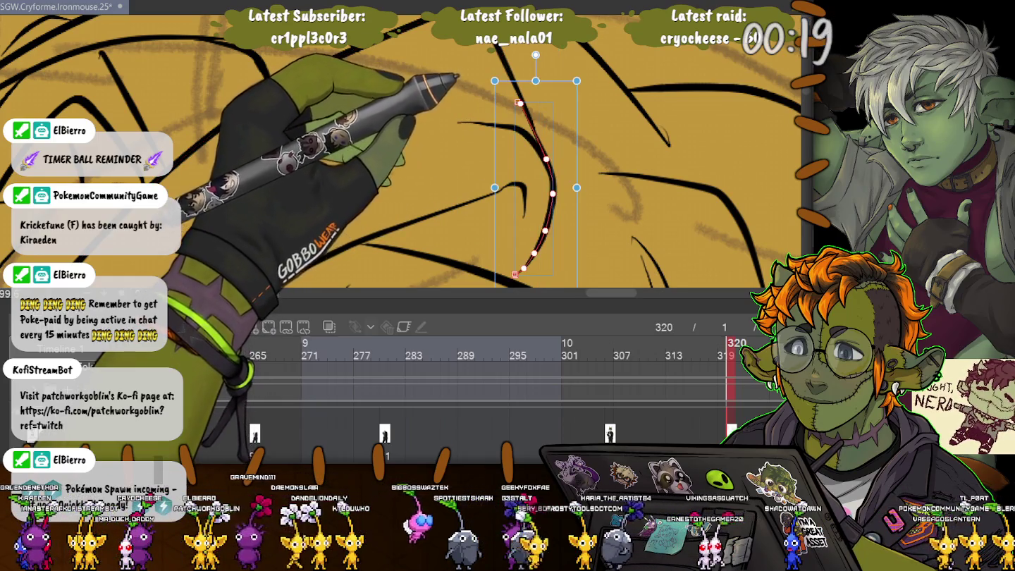
{"action": "left_click", "coordinate": [610, 72]}
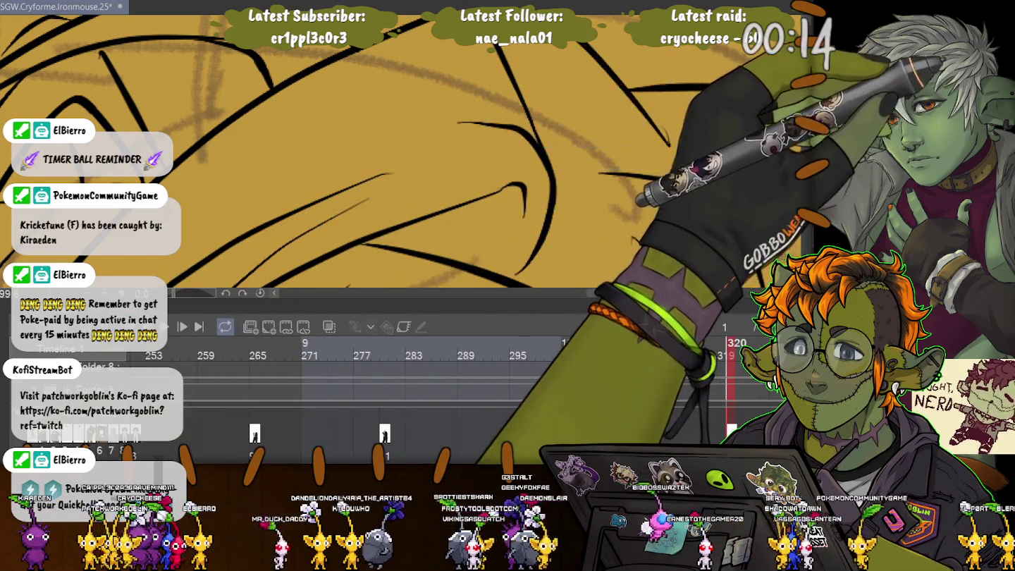
{"action": "left_click", "coordinate": [663, 131]}
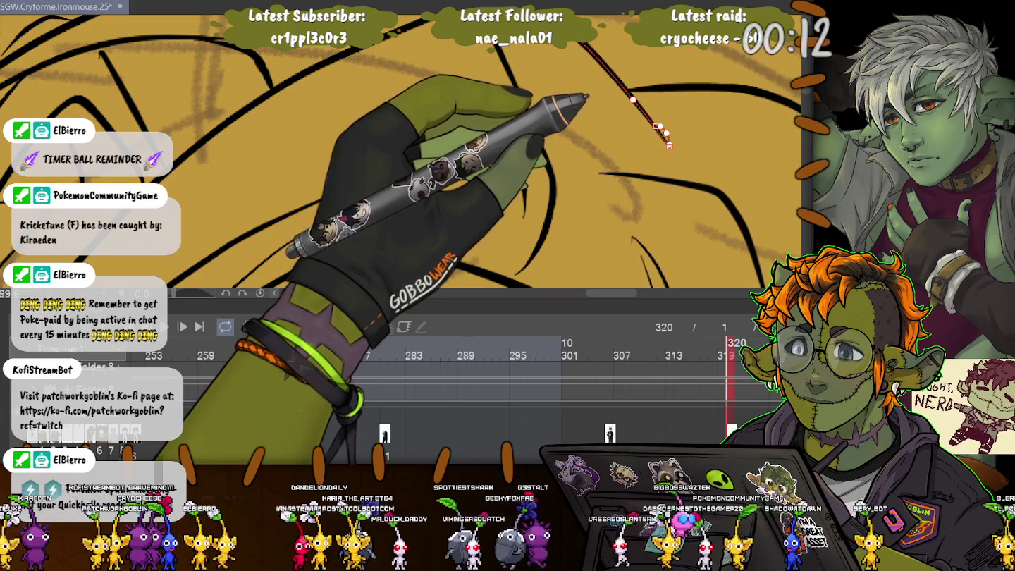
{"action": "key", "text": "Delete"}
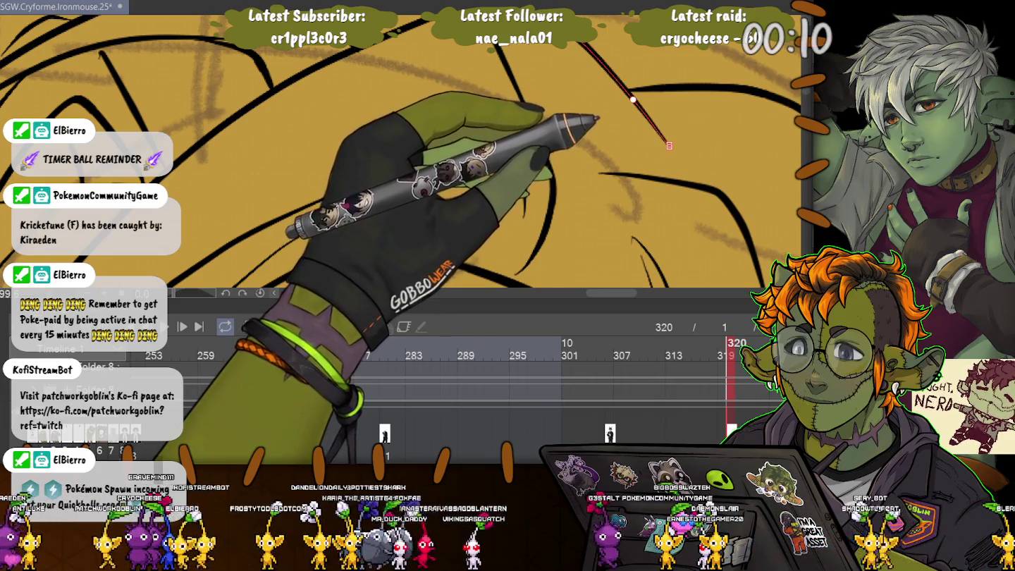
{"action": "left_click", "coordinate": [350, 122]}
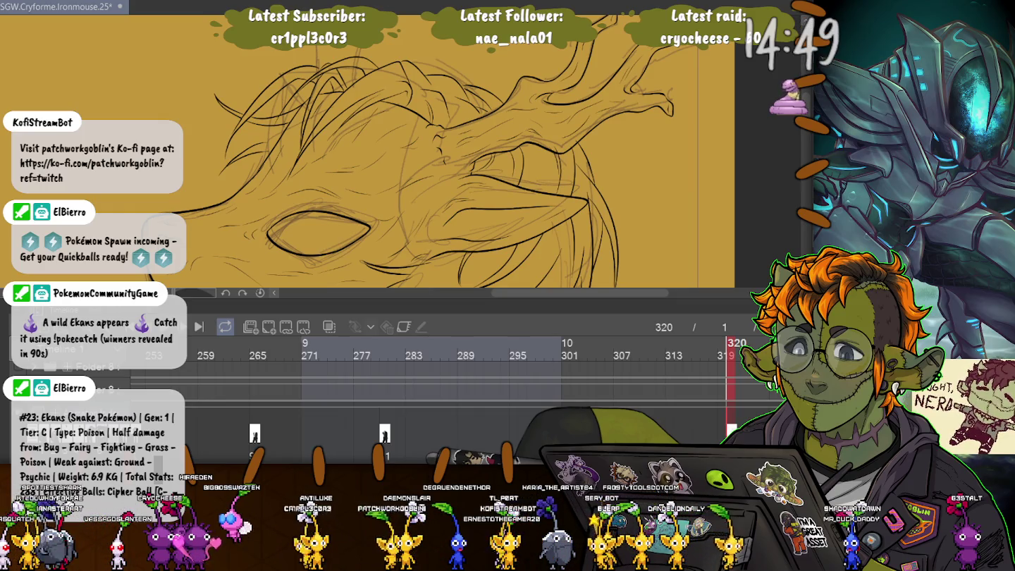
Zoom out and flip between finished frame 306 and frame 320 to compare the antlers.
{"action": "left_click", "coordinate": [611, 349]}
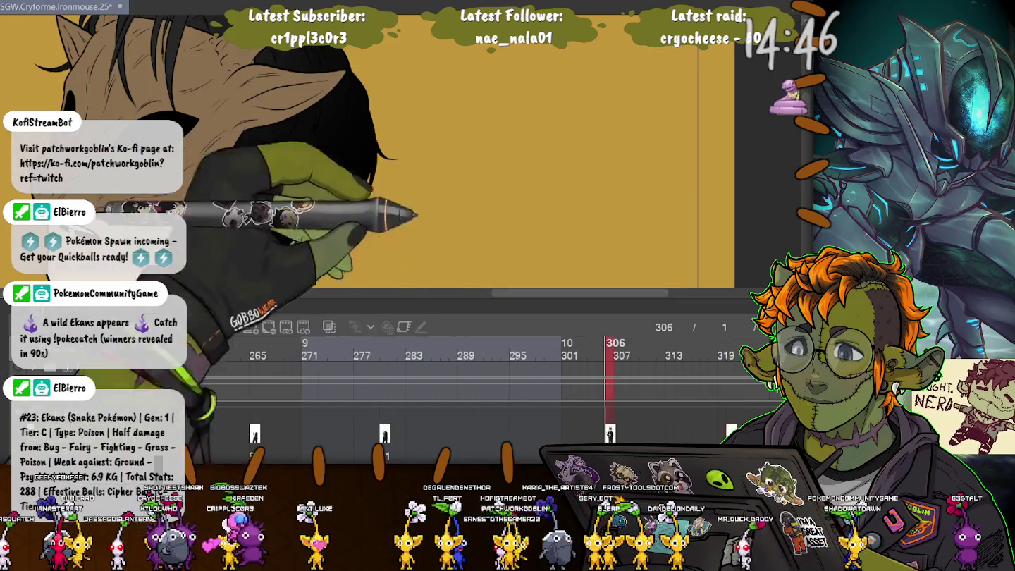
{"action": "key", "text": "ctrl+minus"}
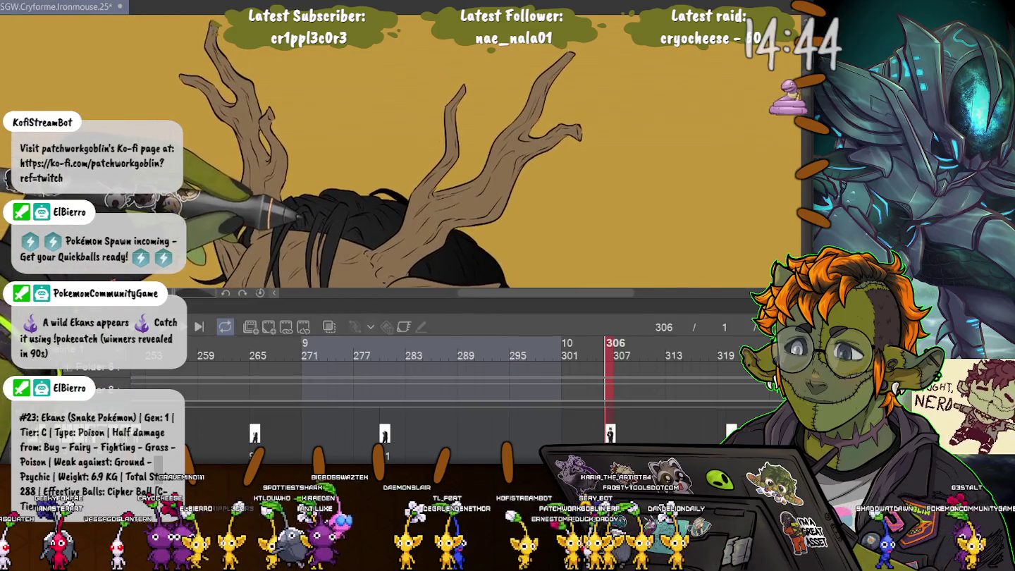
{"action": "key", "text": "End"}
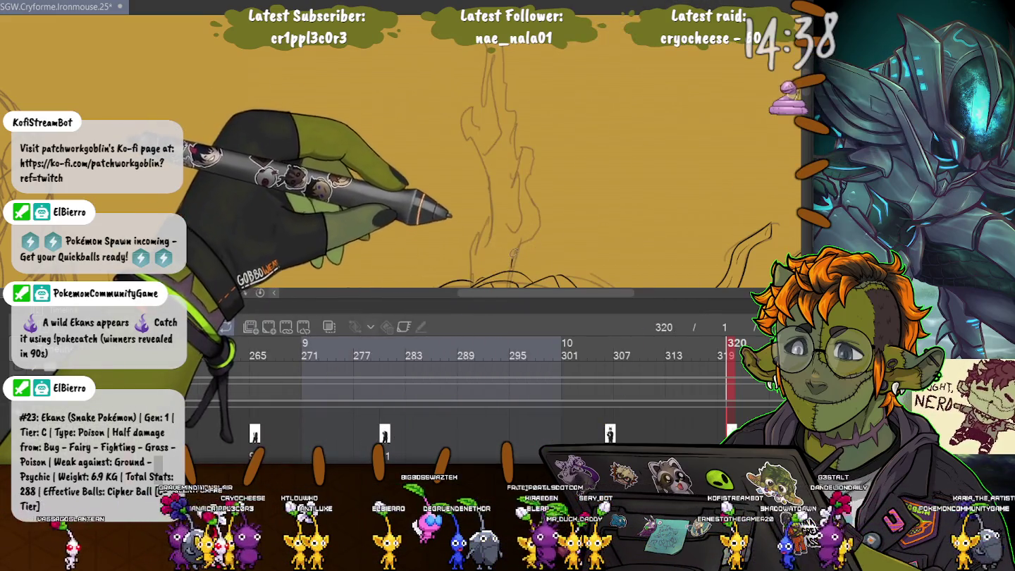
{"action": "left_click", "coordinate": [610, 349]}
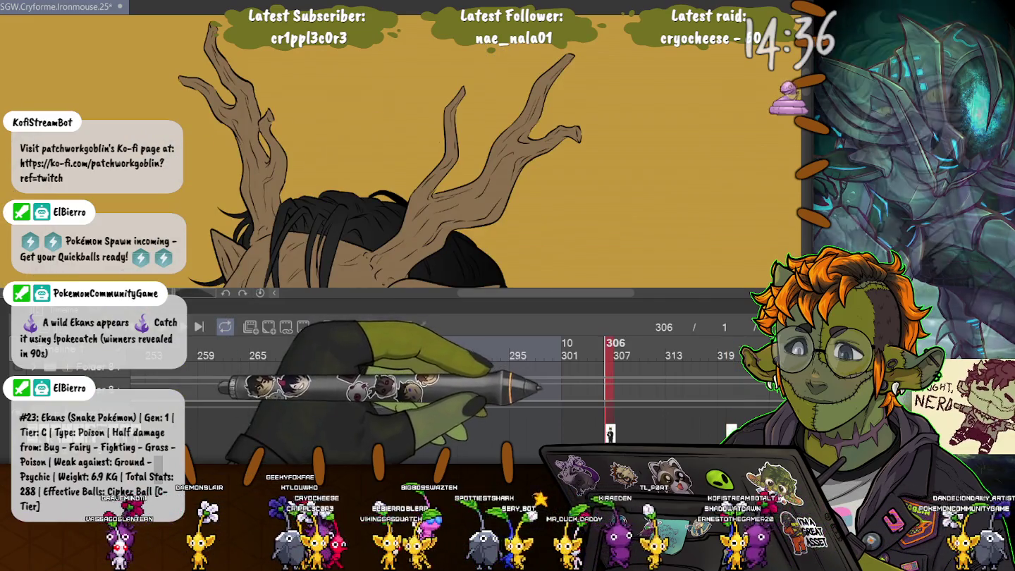
{"action": "left_click", "coordinate": [733, 349]}
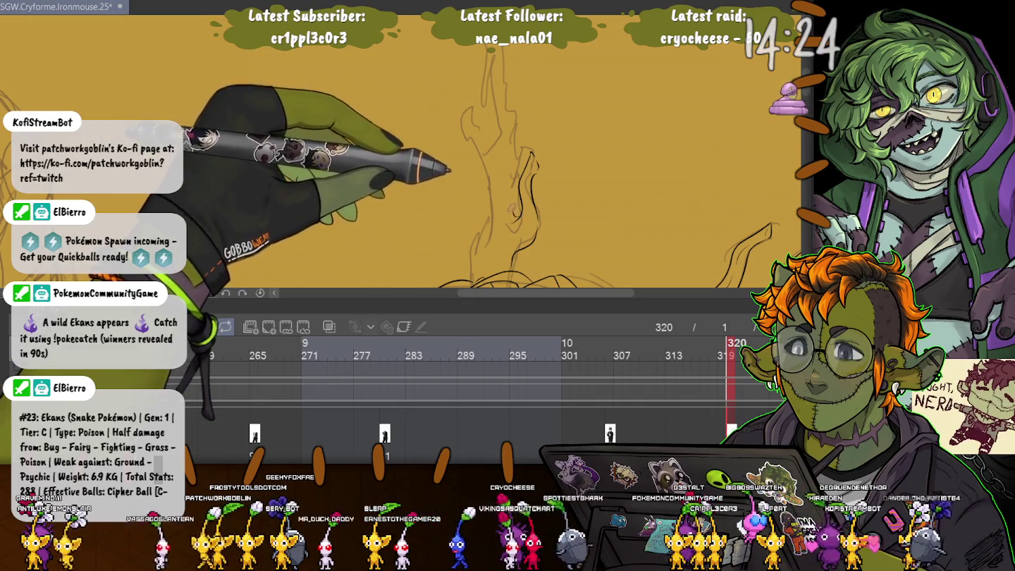
Recheck frames 306, 320 and the frames around 313, then play the animation.
{"action": "left_click", "coordinate": [611, 344]}
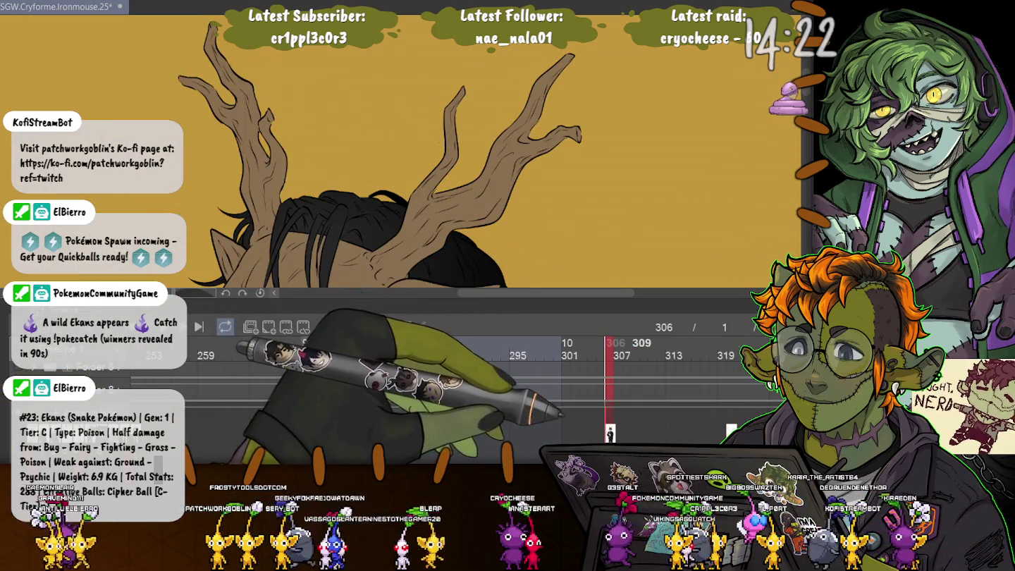
{"action": "left_click", "coordinate": [733, 345]}
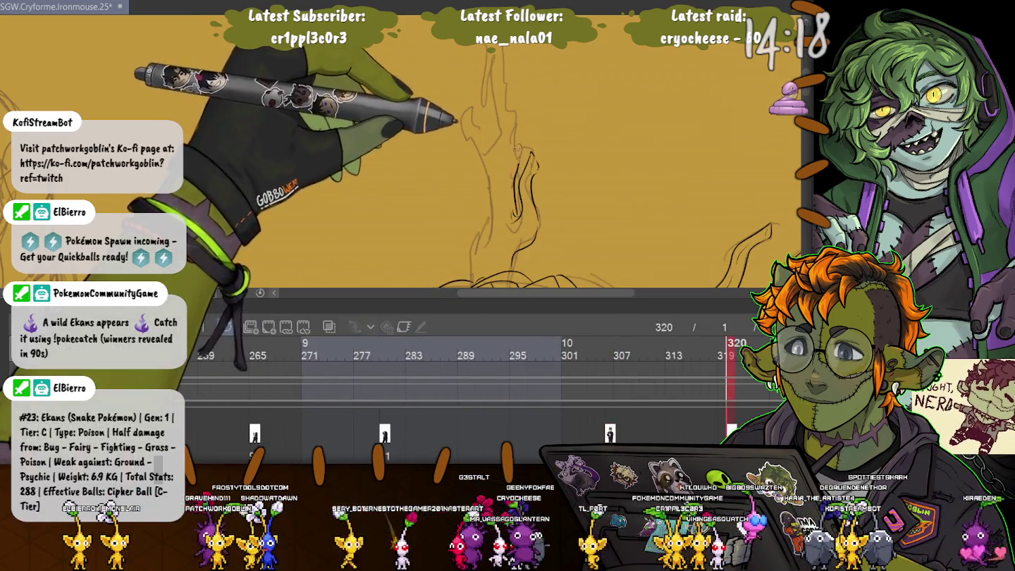
{"action": "left_click", "coordinate": [675, 344]}
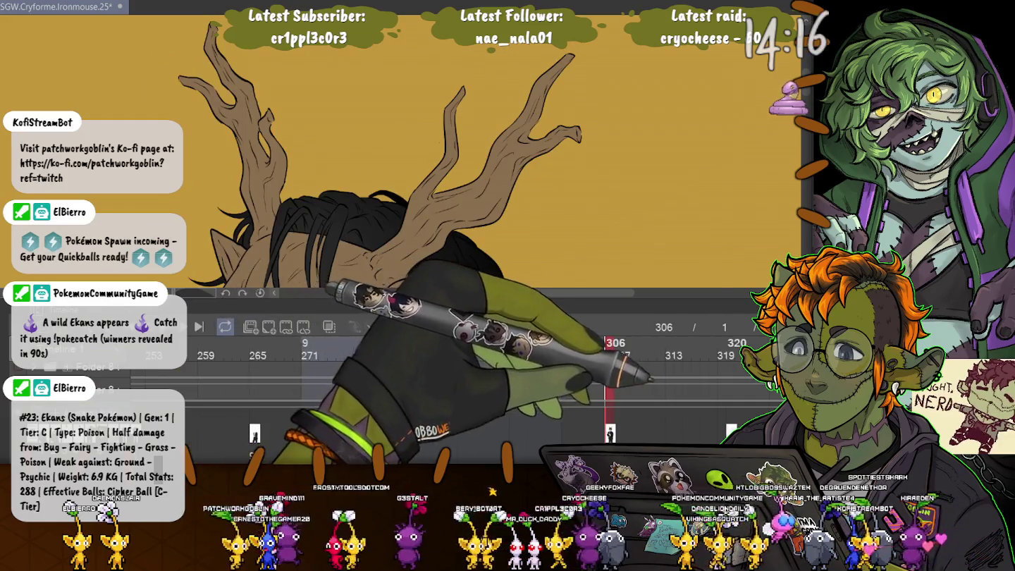
{"action": "left_click", "coordinate": [729, 345]}
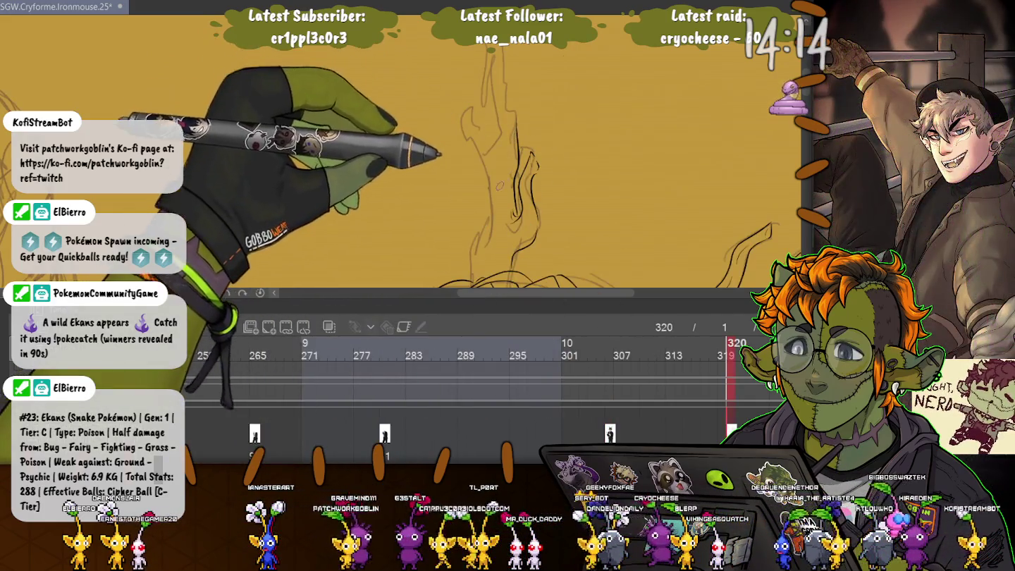
{"action": "key", "text": "space"}
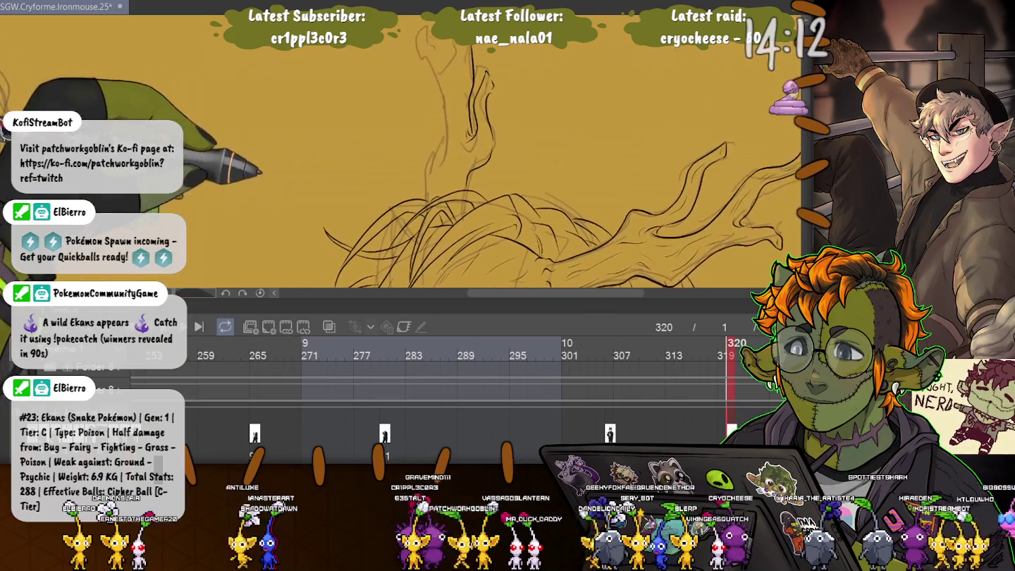
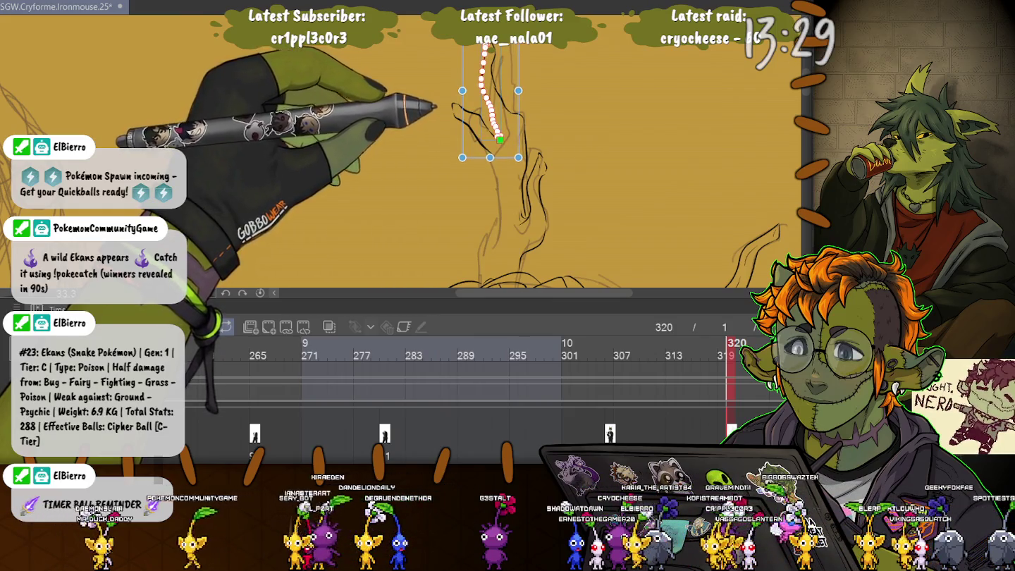
Extend and reshape the end of the finger stroke downward, then deselect it.
{"action": "scroll", "coordinate": [485, 173], "scroll_direction": "up", "scroll_amount": 3}
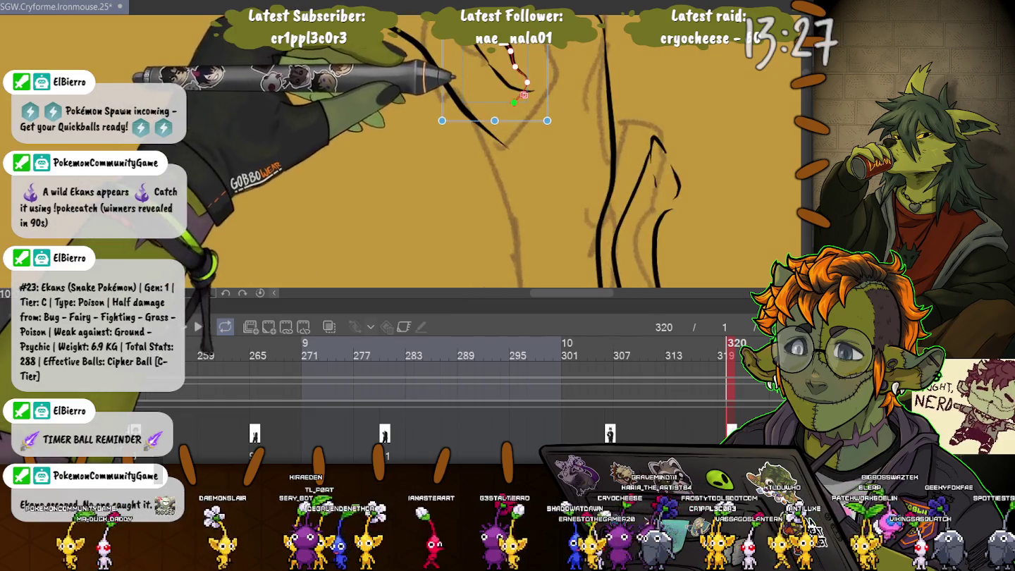
{"action": "left_click_drag", "start_coordinate": [513, 115], "coordinate": [518, 117]}
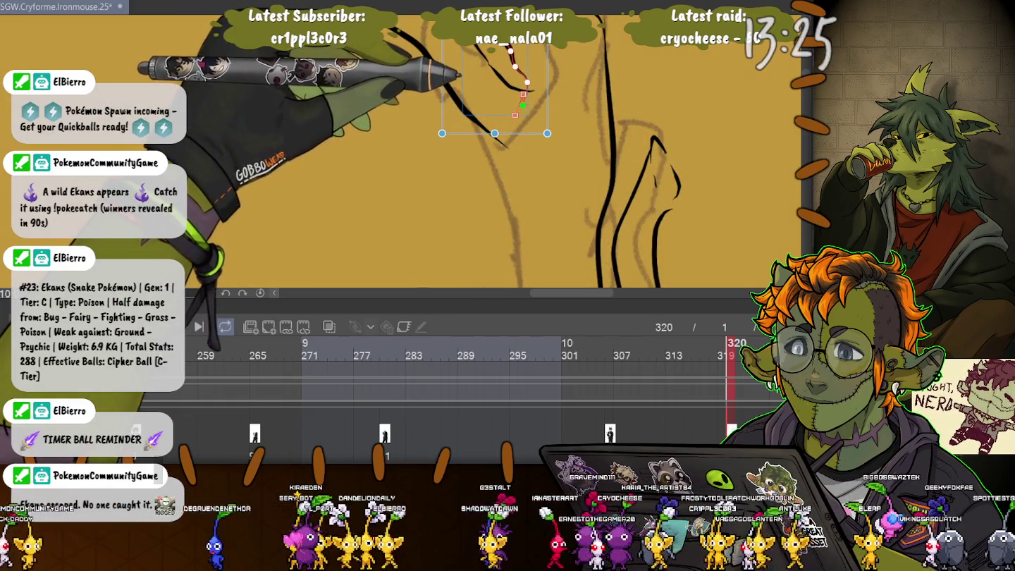
{"action": "left_click_drag", "start_coordinate": [516, 114], "coordinate": [517, 113]}
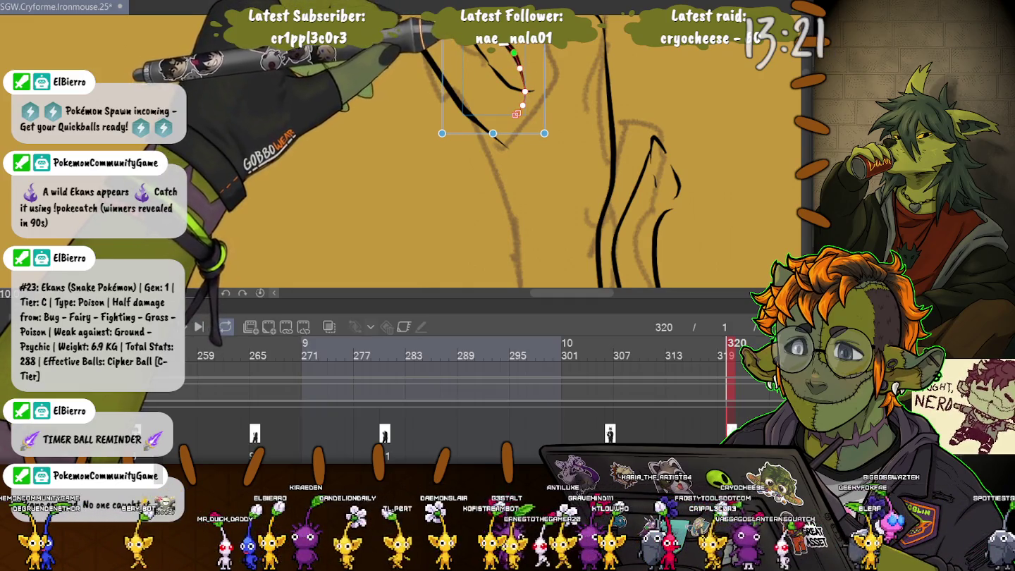
{"action": "scroll", "coordinate": [465, 141], "scroll_direction": "down", "scroll_amount": 2}
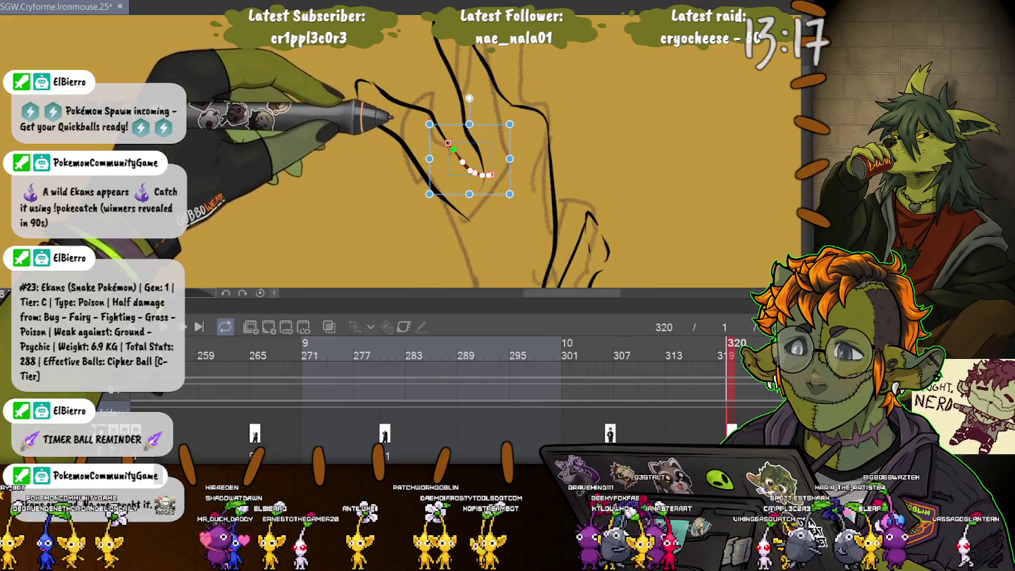
{"action": "key", "text": "p"}
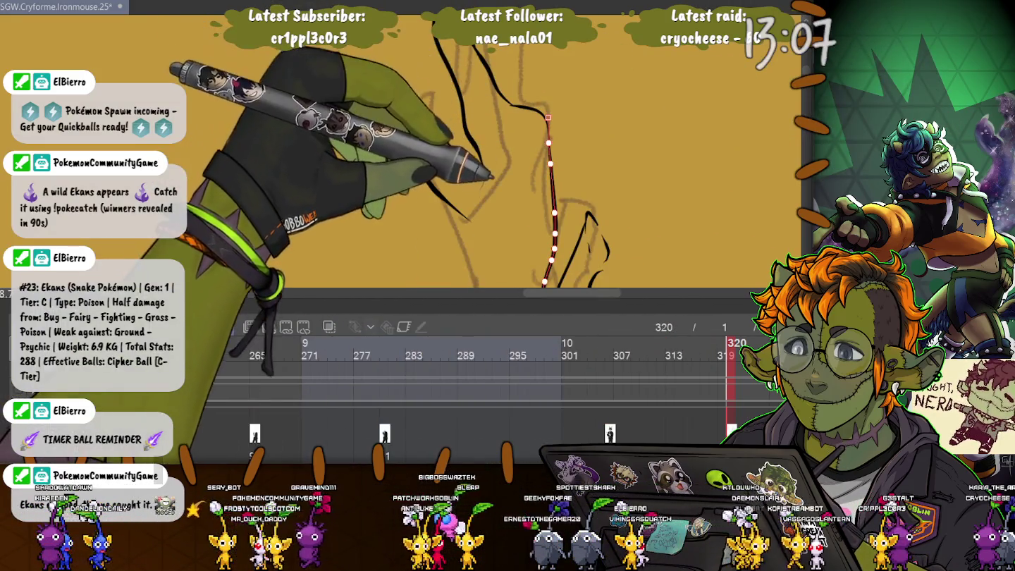
{"action": "key", "text": "p"}
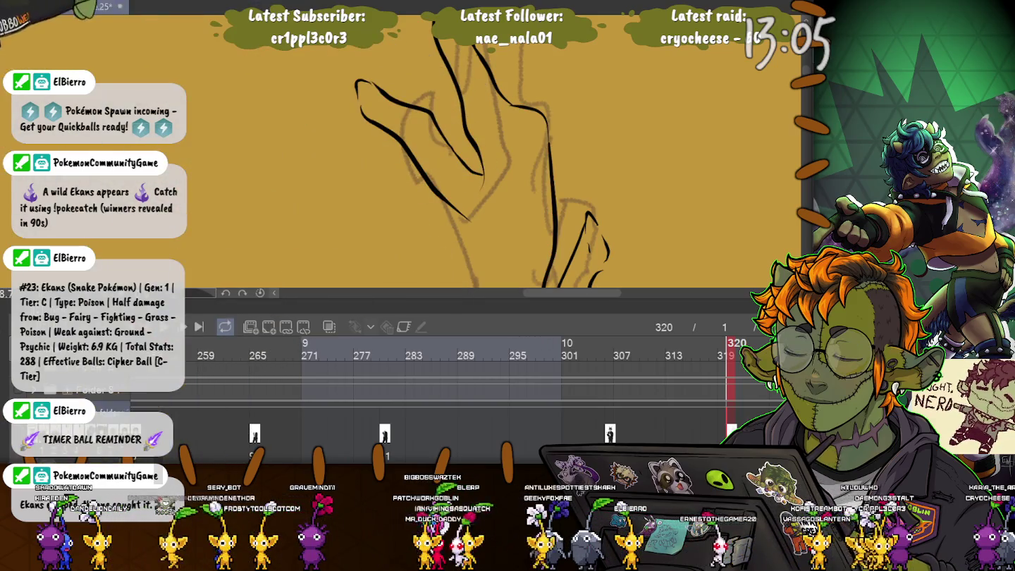
Nudge a control point on the curved finger stroke to smooth its curve.
{"action": "left_click", "coordinate": [367, 117]}
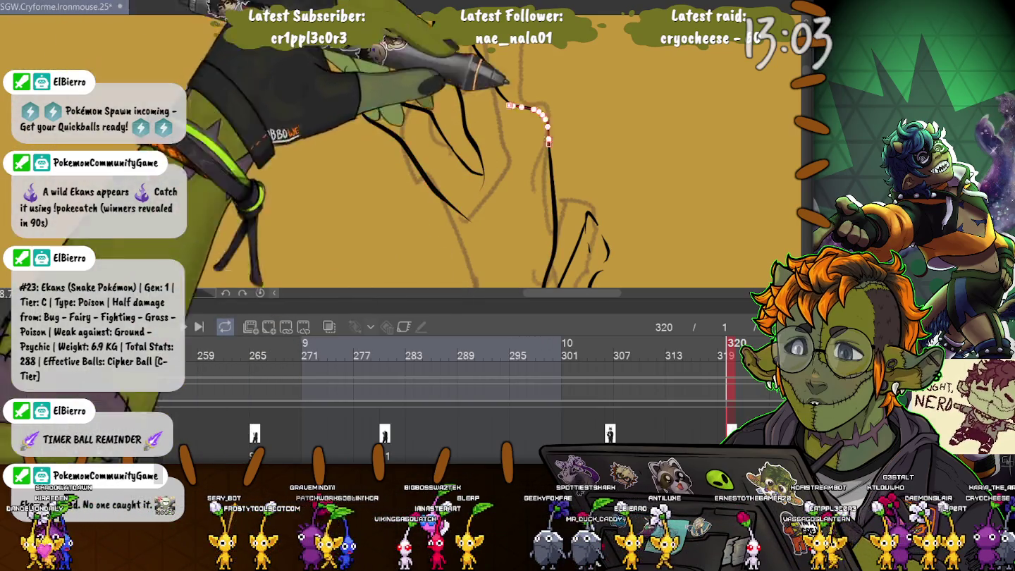
{"action": "left_click", "coordinate": [550, 163]}
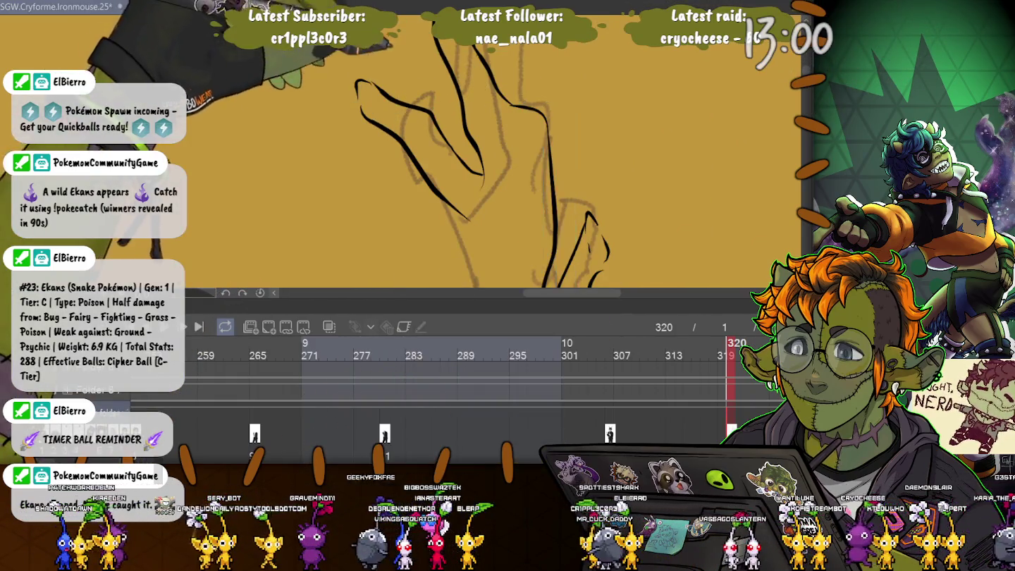
{"action": "scroll", "coordinate": [493, 161], "scroll_direction": "up", "scroll_amount": 3}
{"action": "left_click", "coordinate": [496, 106]}
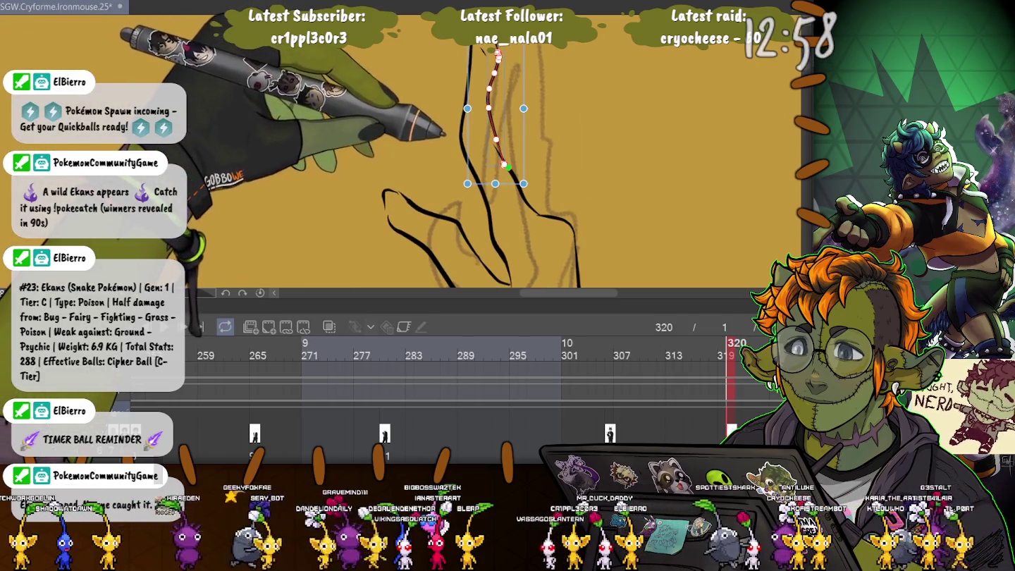
{"action": "left_click_drag", "start_coordinate": [496, 139], "coordinate": [492, 139]}
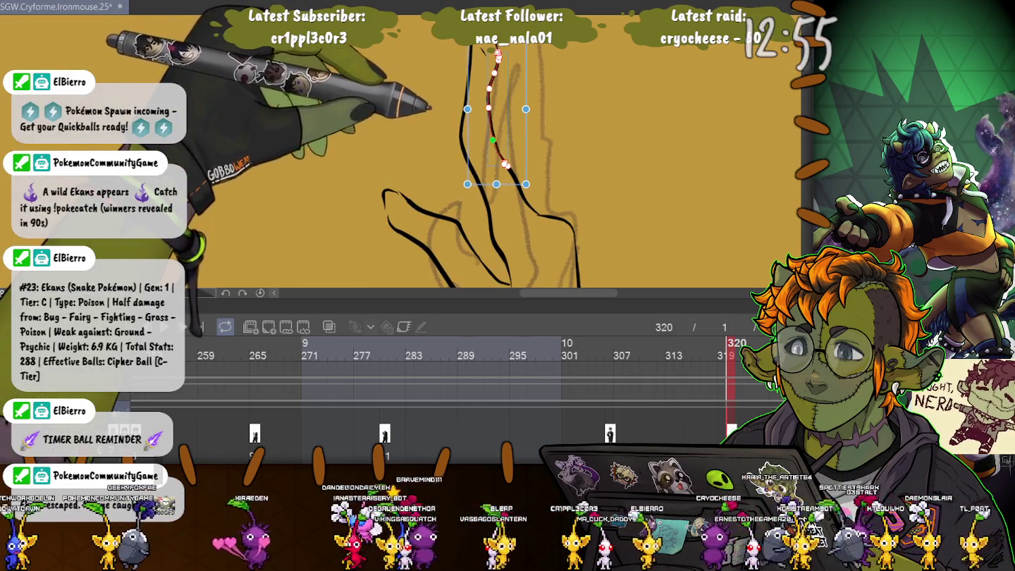
Check the short hooked fingertip strokes, deselect, and zoom out to the whole page.
{"action": "left_click", "coordinate": [476, 54]}
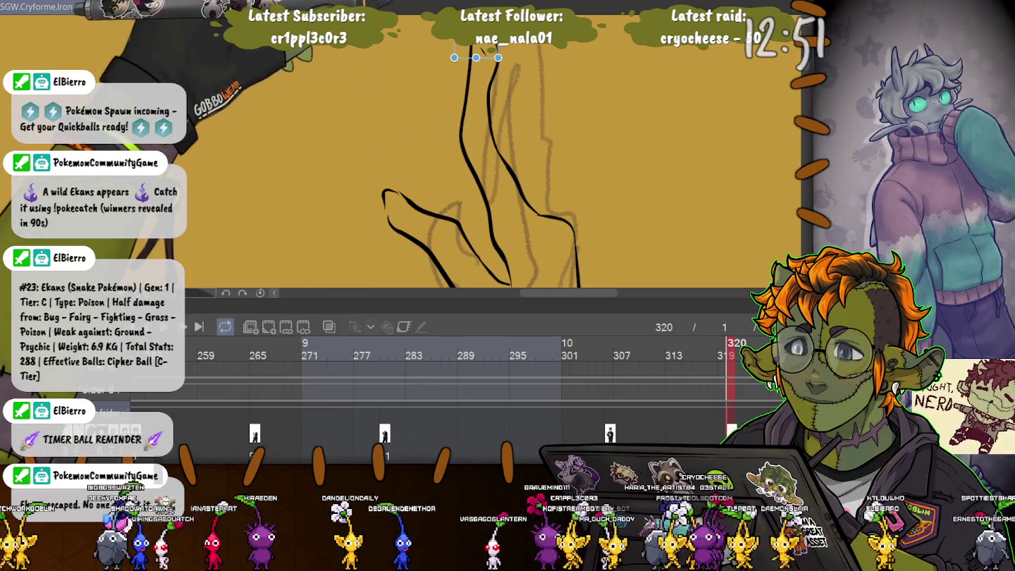
{"action": "left_click", "coordinate": [387, 199]}
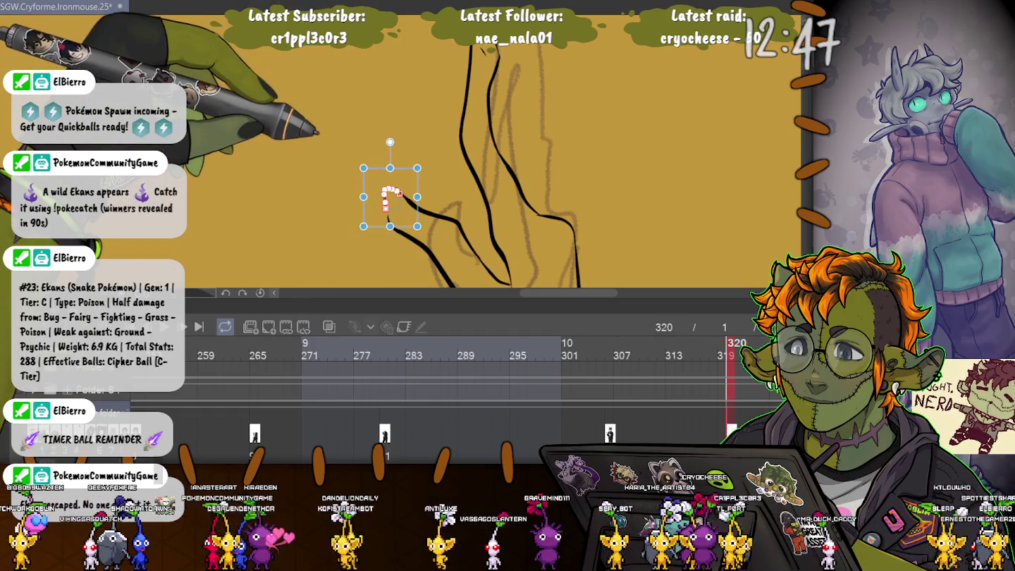
{"action": "key", "text": "ctrl+d"}
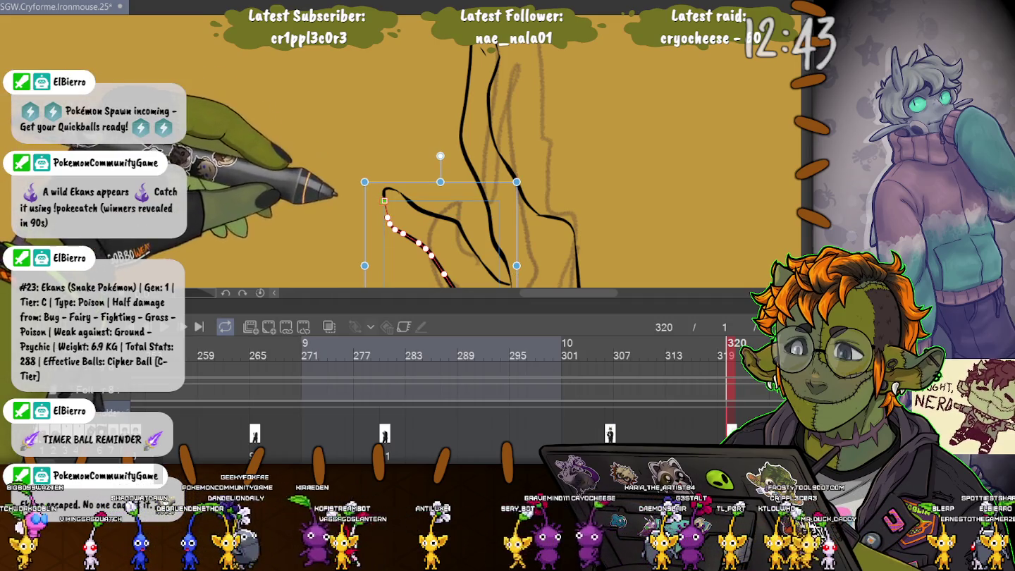
{"action": "key", "text": "ctrl+minus"}
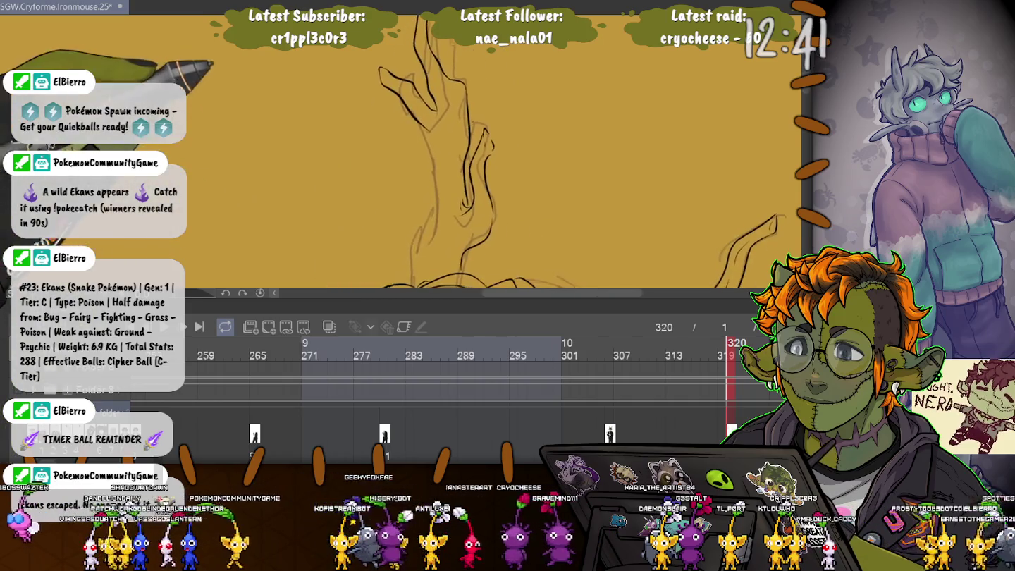
{"action": "key", "text": "ctrl+d"}
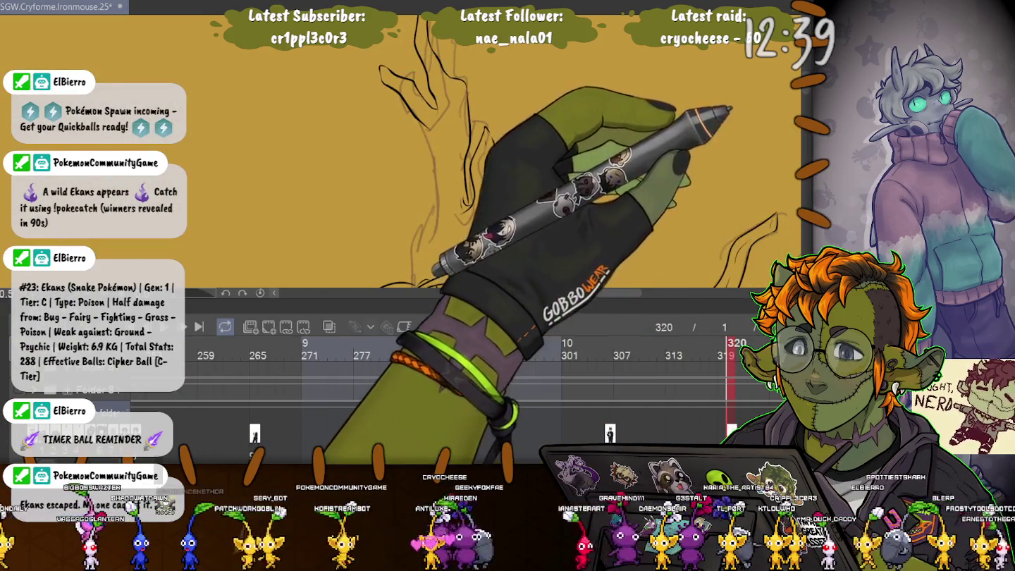
{"action": "key", "text": "space"}
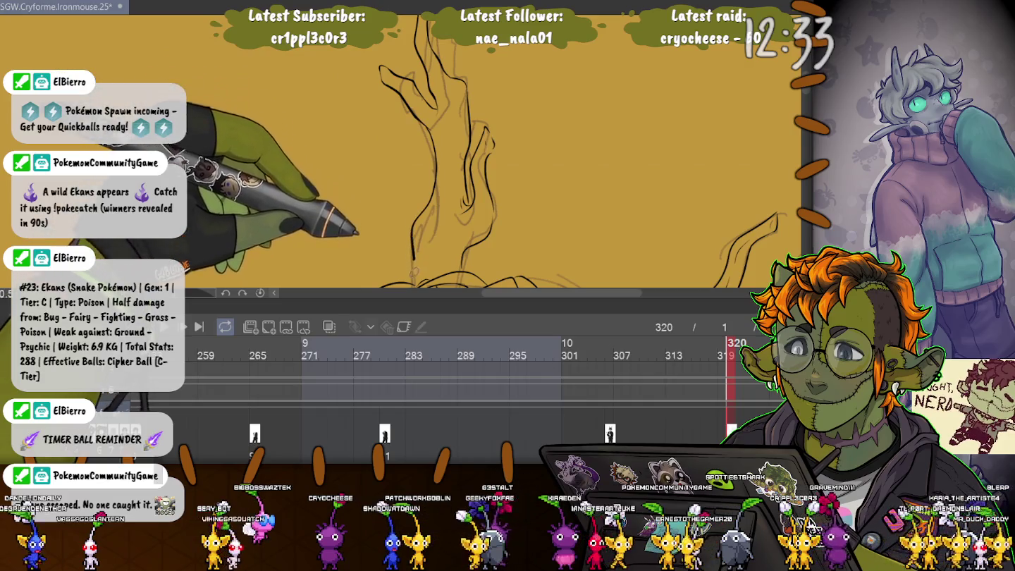
{"action": "key", "text": "ctrl+minus"}
Transform the selected finger strokes: scale them up, stretch them taller, widen slightly.
{"action": "left_click_drag", "start_coordinate": [388, 212], "coordinate": [473, 131]}
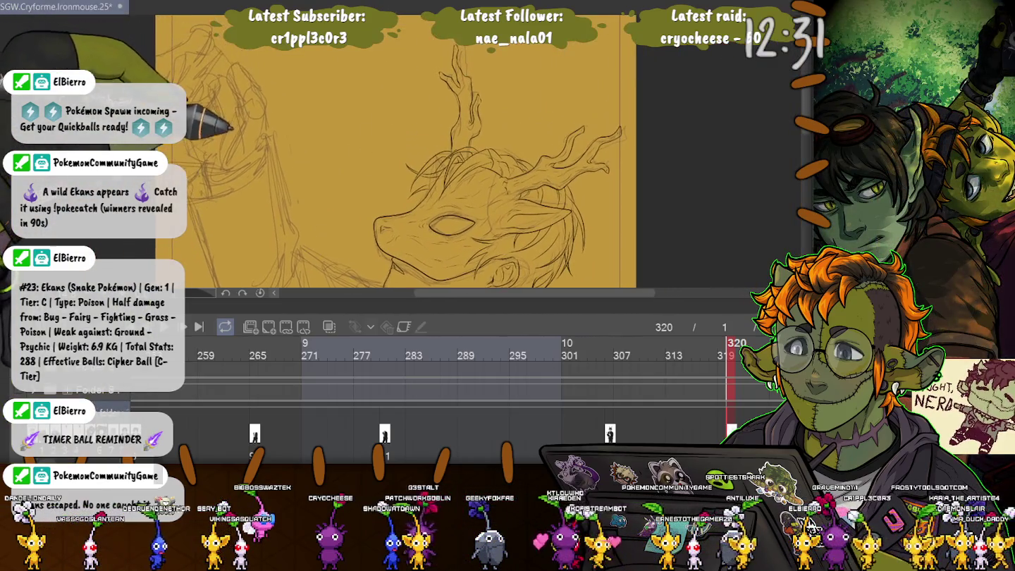
{"action": "left_click_drag", "start_coordinate": [335, 171], "coordinate": [342, 215]}
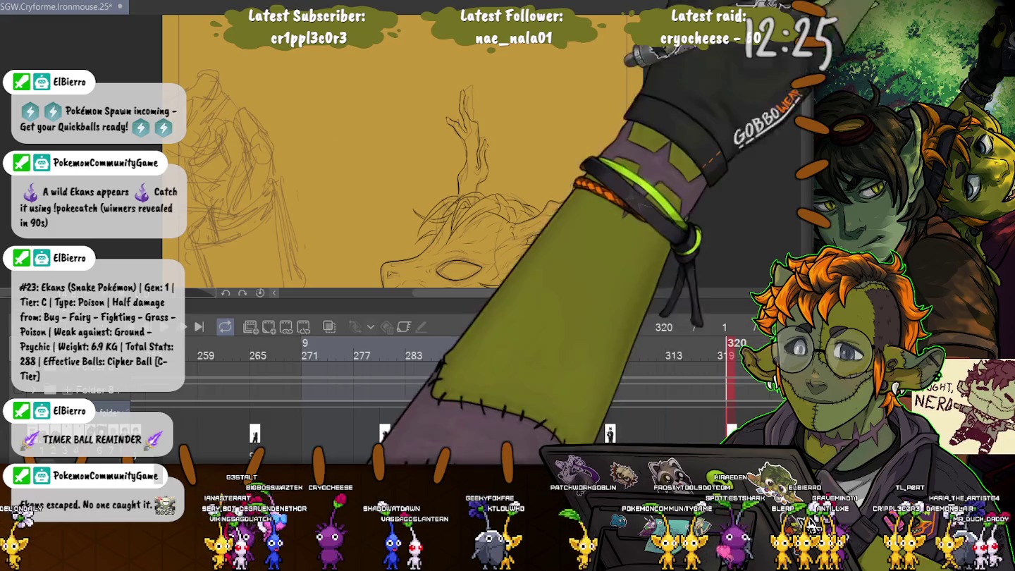
{"action": "scroll", "coordinate": [458, 156], "scroll_direction": "up", "scroll_amount": 2}
{"action": "scroll", "coordinate": [473, 113], "scroll_direction": "up", "scroll_amount": 1}
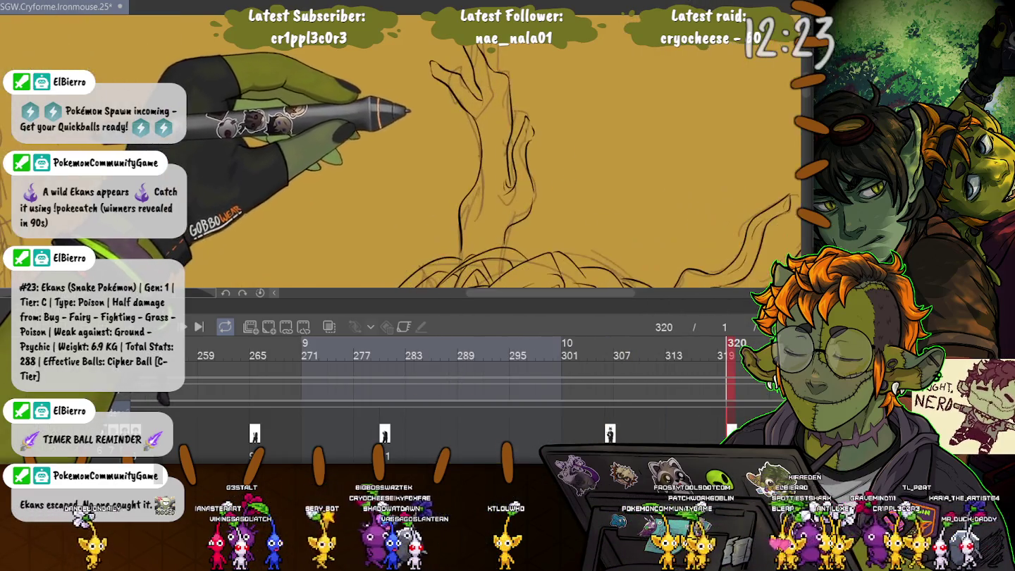
{"action": "key", "text": "ctrl+t"}
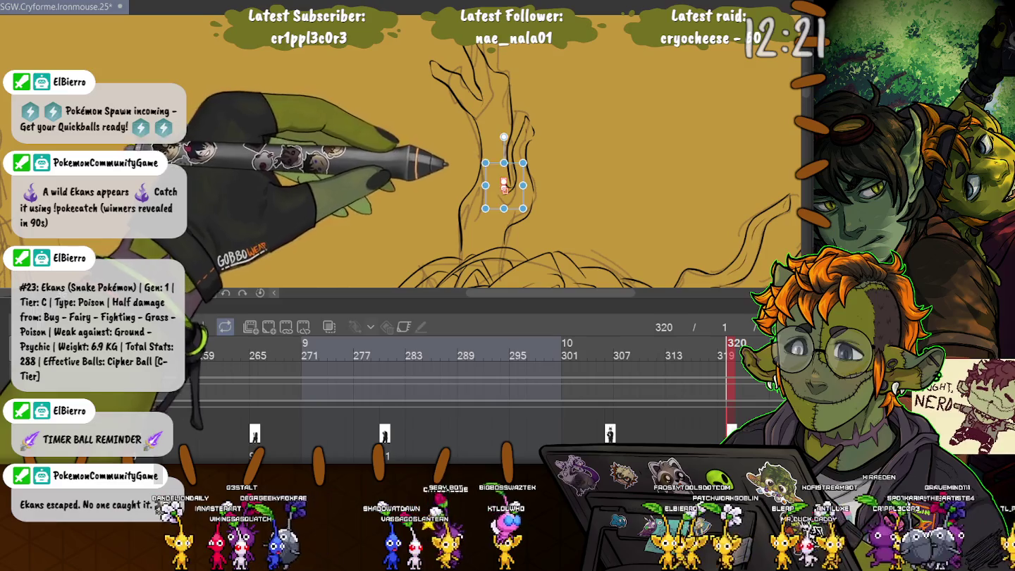
{"action": "left_click_drag", "start_coordinate": [523, 209], "coordinate": [550, 270]}
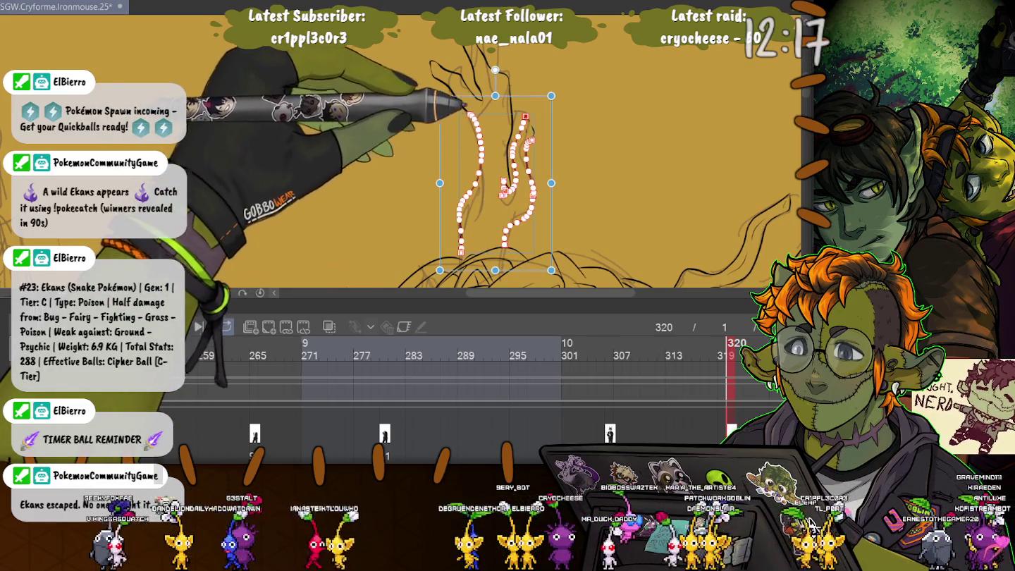
{"action": "left_click_drag", "start_coordinate": [495, 96], "coordinate": [496, 59]}
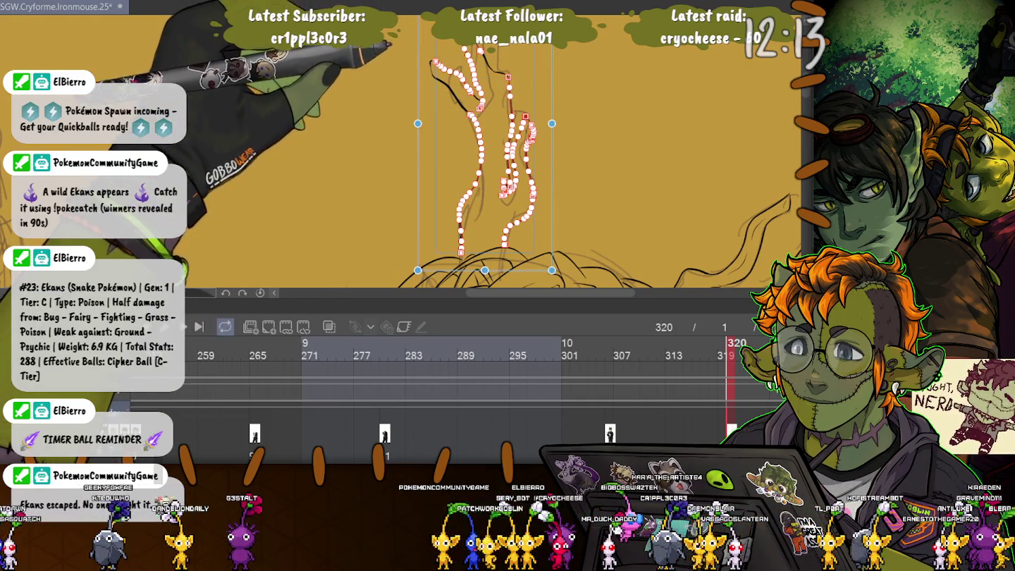
{"action": "left_click_drag", "start_coordinate": [418, 124], "coordinate": [412, 124]}
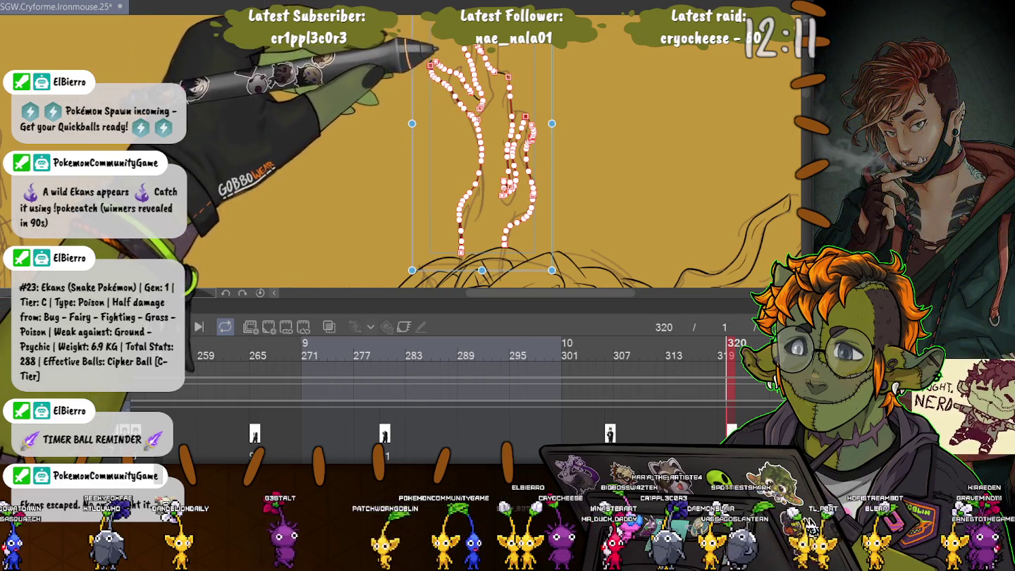
Reshape the left finger lines to follow the sketch and apply the adjustment.
{"action": "scroll", "coordinate": [486, 70], "scroll_direction": "up", "scroll_amount": 3}
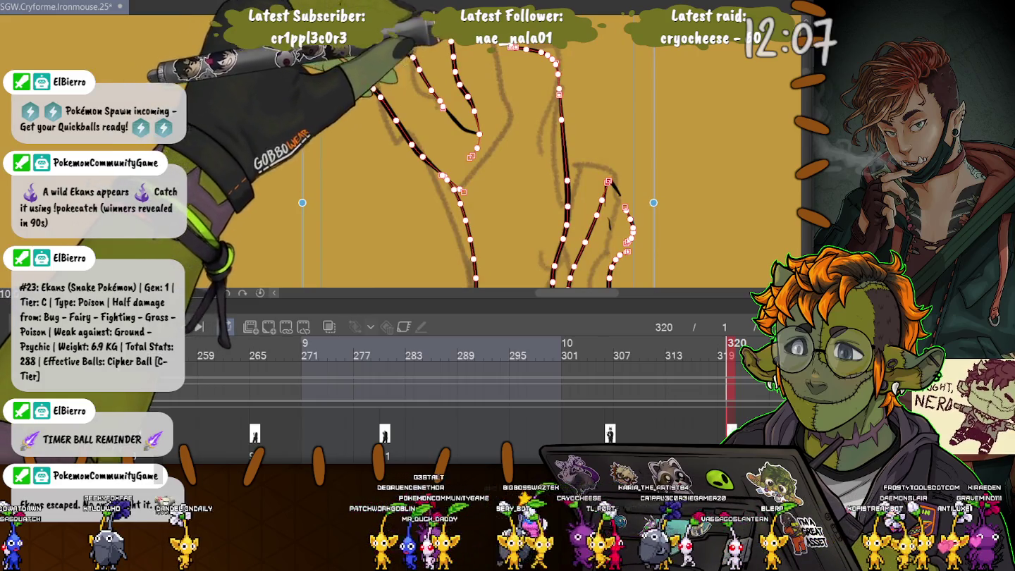
{"action": "left_click_drag", "start_coordinate": [381, 92], "coordinate": [325, 49]}
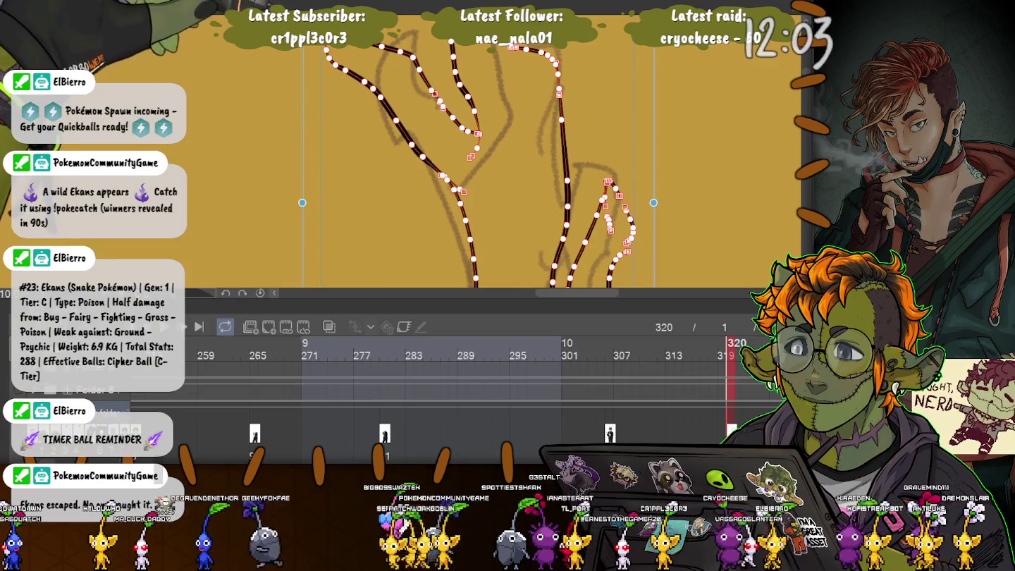
{"action": "left_click_drag", "start_coordinate": [451, 141], "coordinate": [423, 183]}
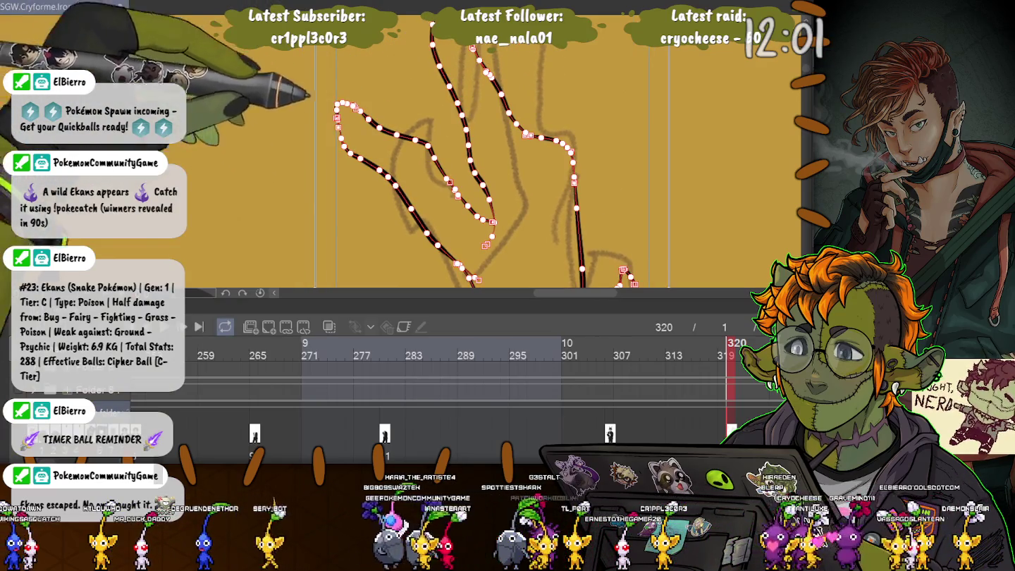
{"action": "key", "text": "p"}
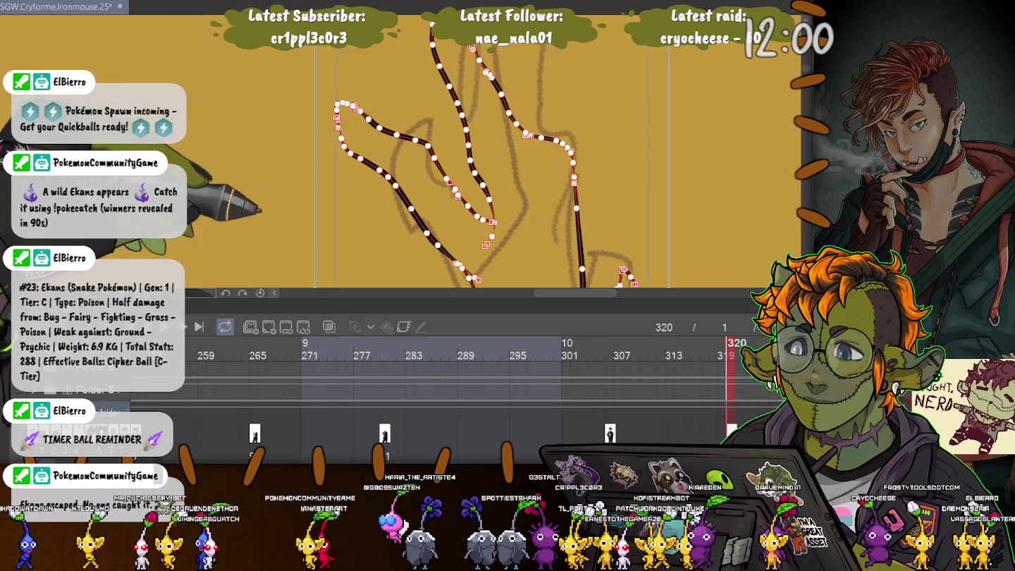
Close the top of one finger stroke into a fingertip.
{"action": "left_click_drag", "start_coordinate": [494, 141], "coordinate": [494, 212]}
{"action": "left_click_drag", "start_coordinate": [493, 141], "coordinate": [493, 225]}
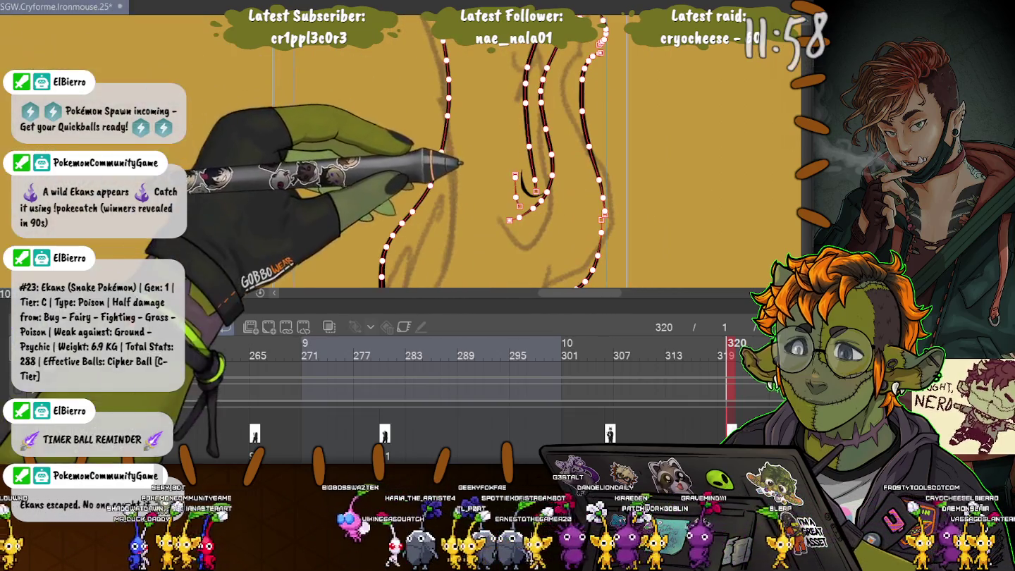
{"action": "mouse_move", "coordinate": [493, 105]}
{"action": "left_mouse_down"}
{"action": "mouse_move", "coordinate": [493, 247]}
{"action": "mouse_move", "coordinate": [493, 176]}
{"action": "mouse_move", "coordinate": [494, 212]}
{"action": "left_mouse_up"}
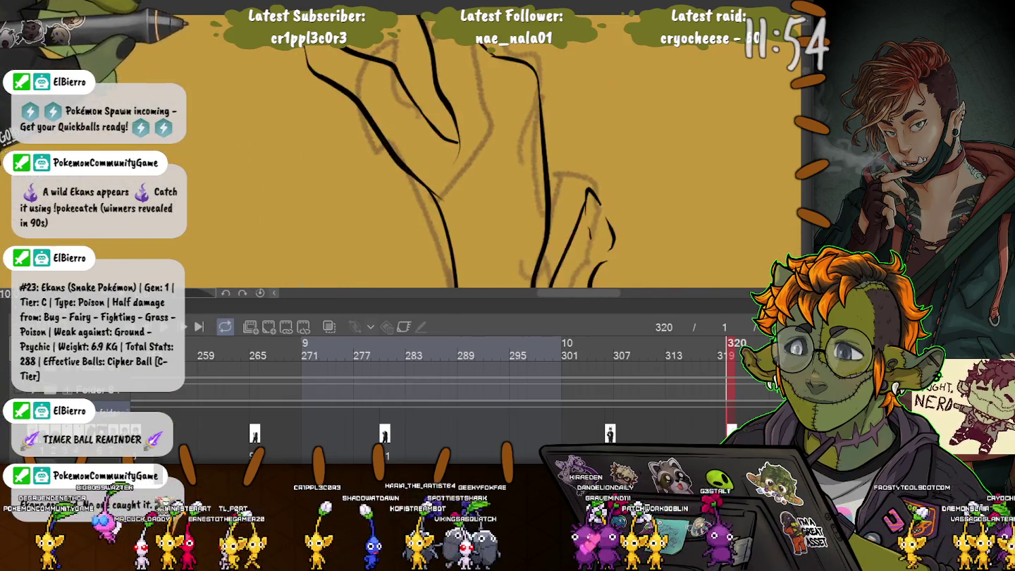
{"action": "left_click_drag", "start_coordinate": [494, 106], "coordinate": [493, 212]}
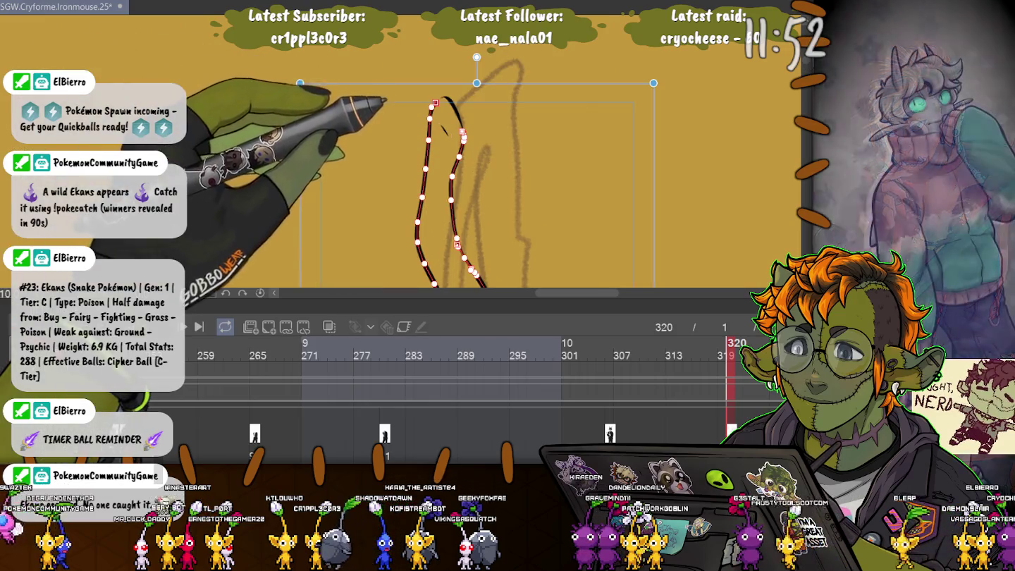
{"action": "left_click_drag", "start_coordinate": [435, 103], "coordinate": [442, 97]}
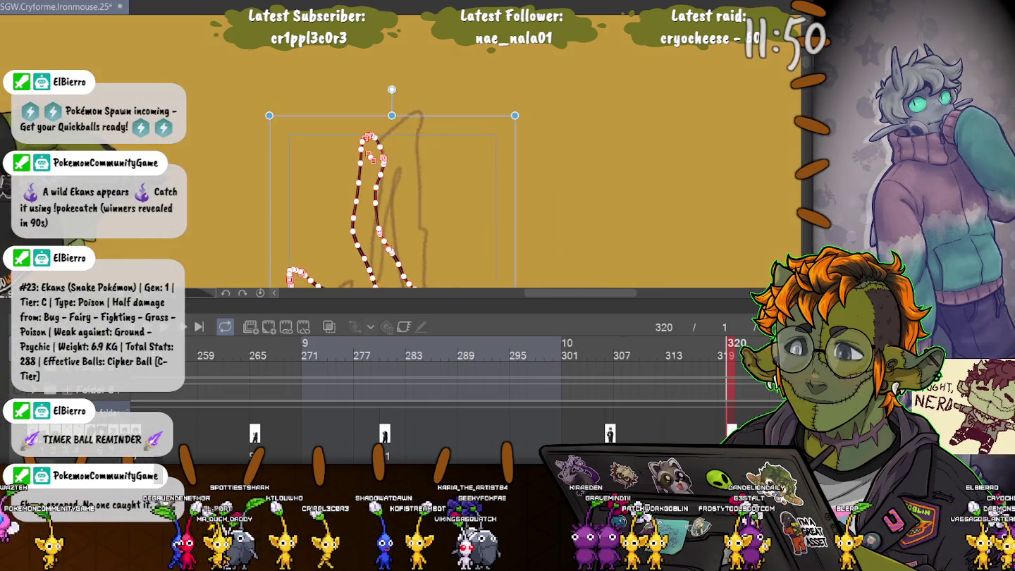
Select the tree-trunk ink strokes on the branch sketch.
{"action": "scroll", "coordinate": [494, 176], "scroll_direction": "down", "scroll_amount": 2}
{"action": "left_click_drag", "start_coordinate": [494, 247], "coordinate": [492, 70]}
{"action": "left_click", "coordinate": [416, 105]}
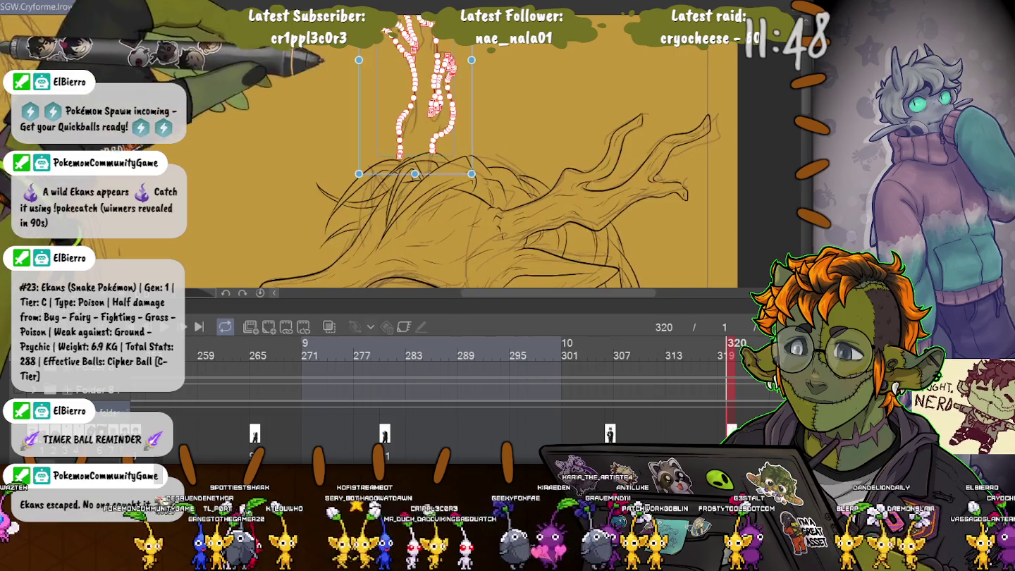
{"action": "scroll", "coordinate": [269, 60], "scroll_direction": "down", "scroll_amount": 2}
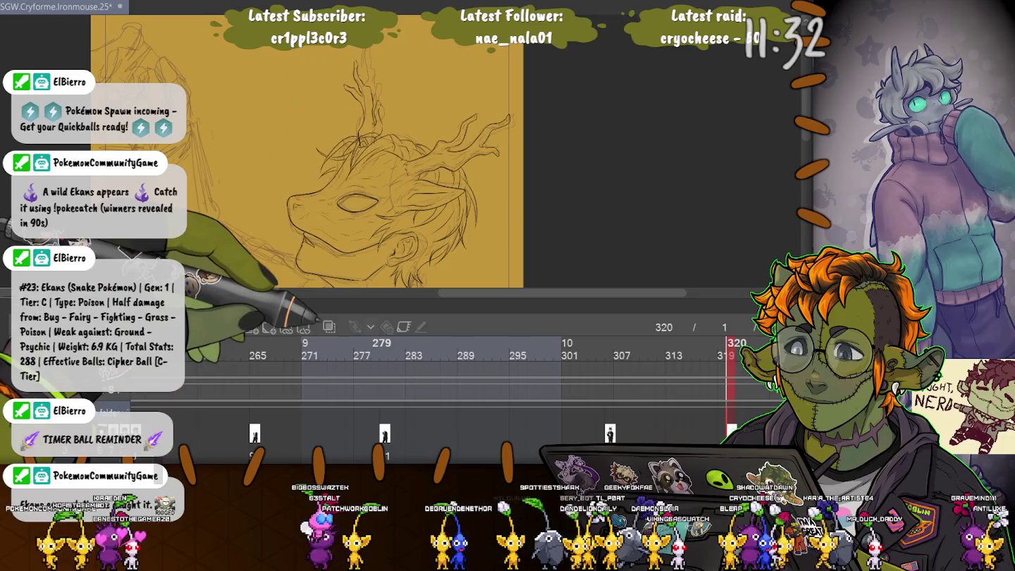
Zoom in on the head and commit the pending transform.
{"action": "scroll", "coordinate": [395, 176], "scroll_direction": "up", "scroll_amount": 3}
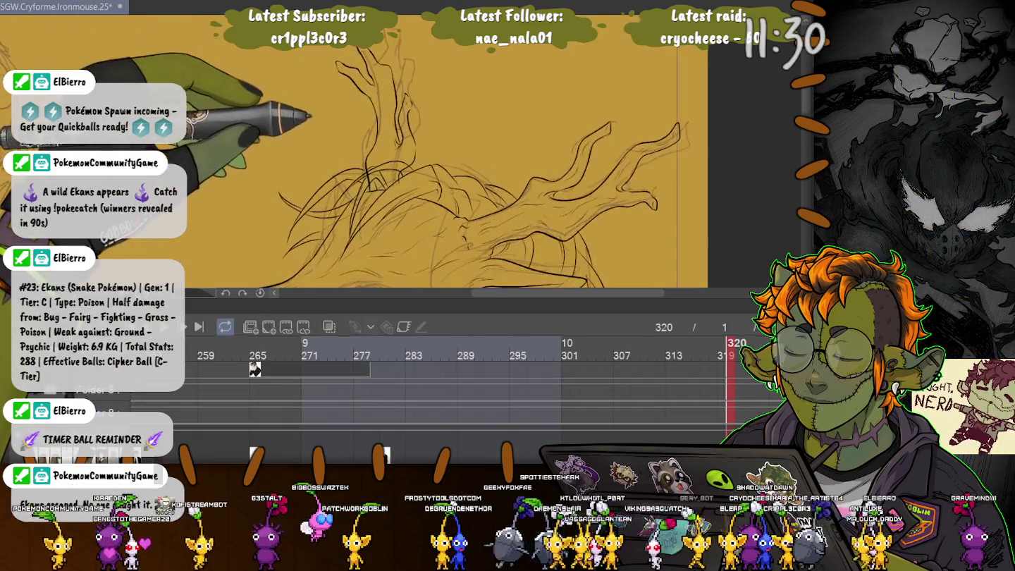
{"action": "scroll", "coordinate": [395, 177], "scroll_direction": "up", "scroll_amount": 2}
{"action": "scroll", "coordinate": [395, 176], "scroll_direction": "up", "scroll_amount": 2}
{"action": "scroll", "coordinate": [395, 176], "scroll_direction": "up", "scroll_amount": 2}
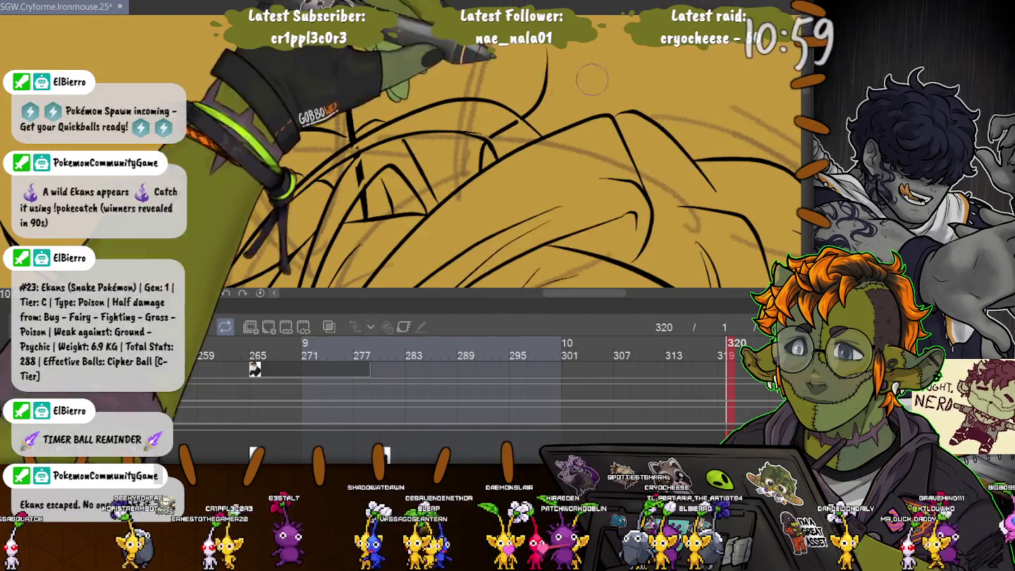
{"action": "key", "text": "Return"}
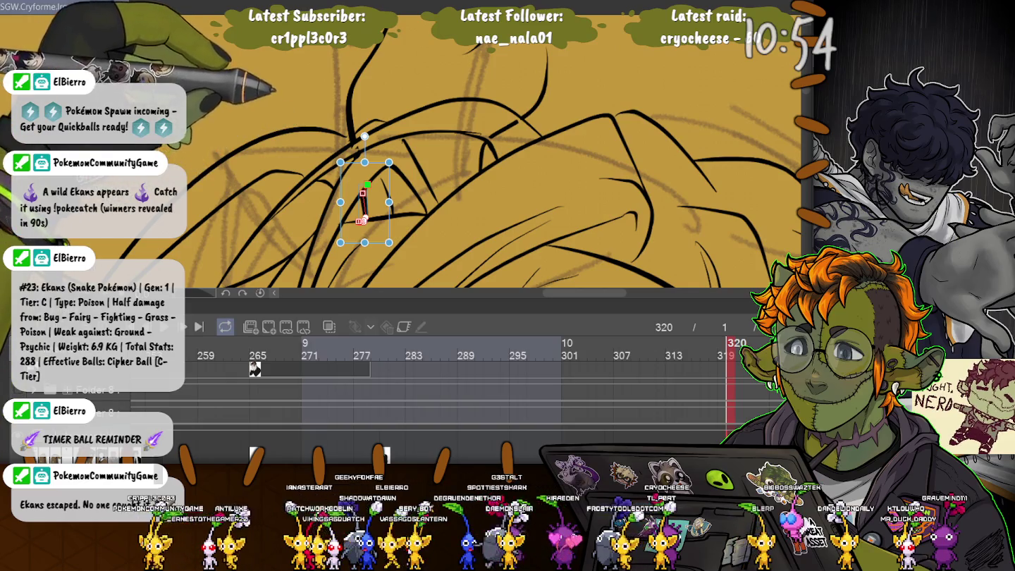
Extend the end of the long curved head line slightly right, then select the diagonal stroke.
{"action": "left_click", "coordinate": [479, 134]}
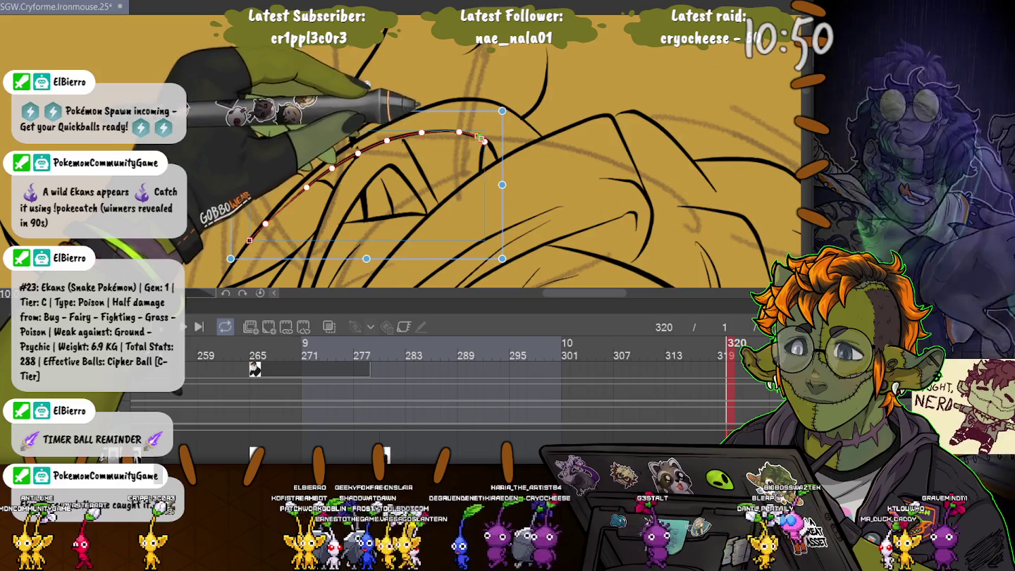
{"action": "left_click_drag", "start_coordinate": [479, 136], "coordinate": [483, 140]}
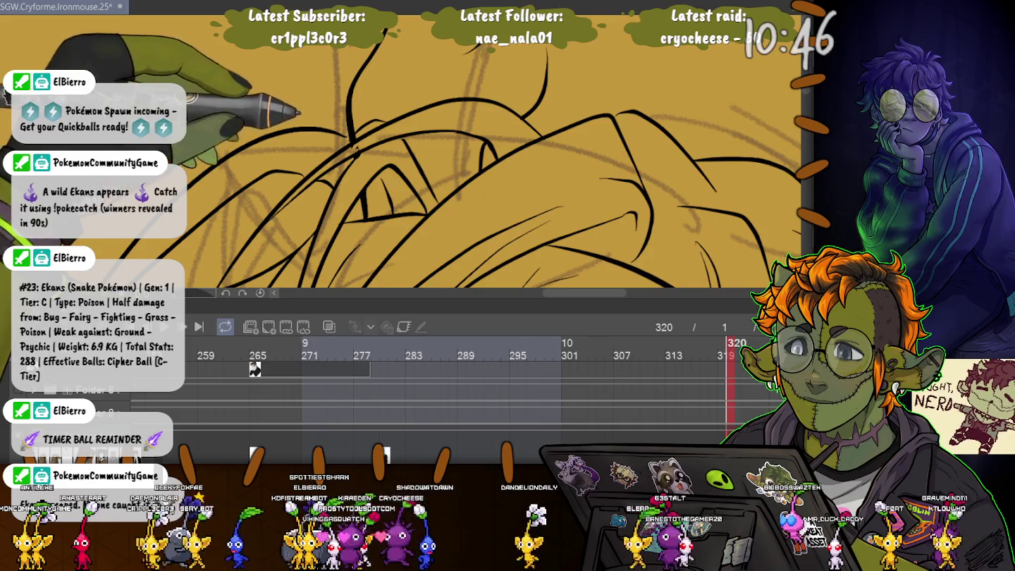
{"action": "scroll", "coordinate": [332, 129], "scroll_direction": "up", "scroll_amount": 2}
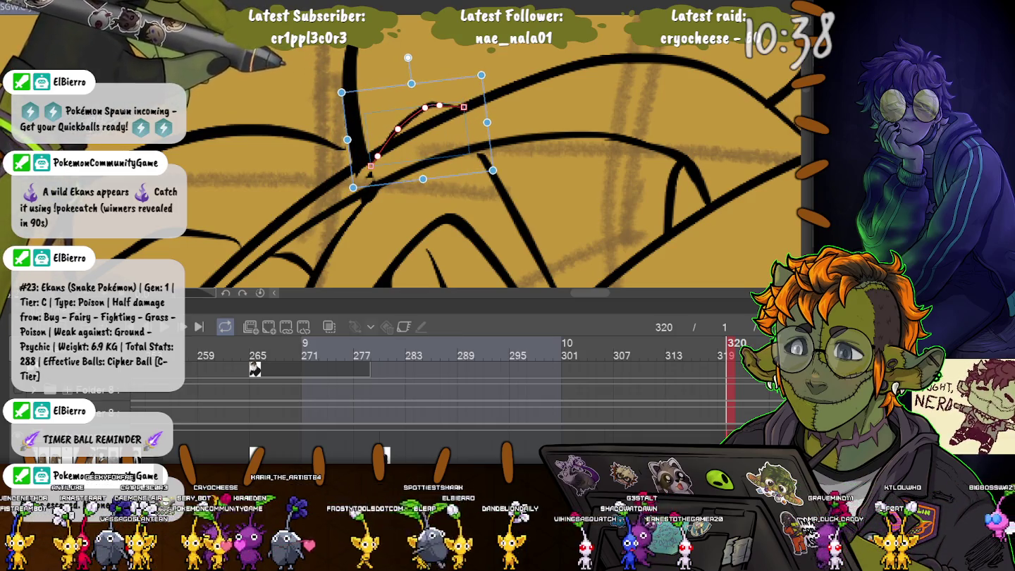
{"action": "left_click", "coordinate": [480, 156]}
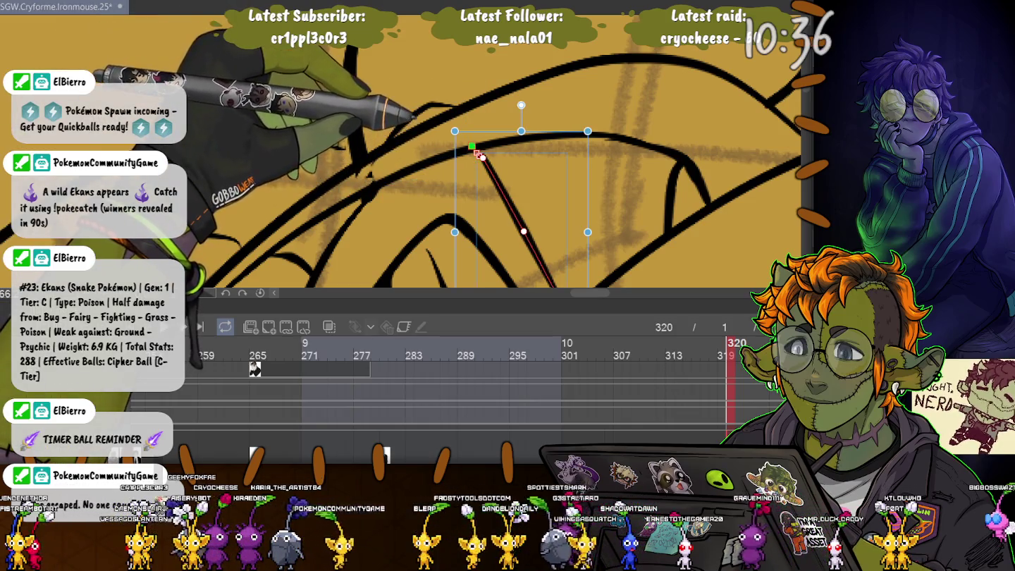